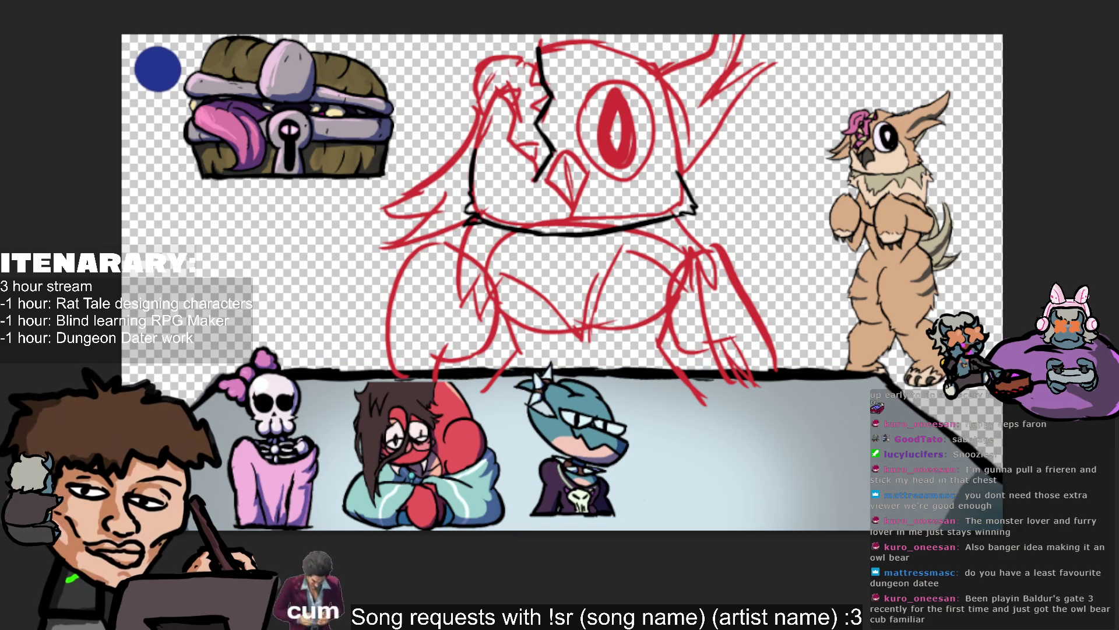
Paste the green goblin, shrink it onto the floor beside the shark, and move the chest lower left.
key("ctrl+v")
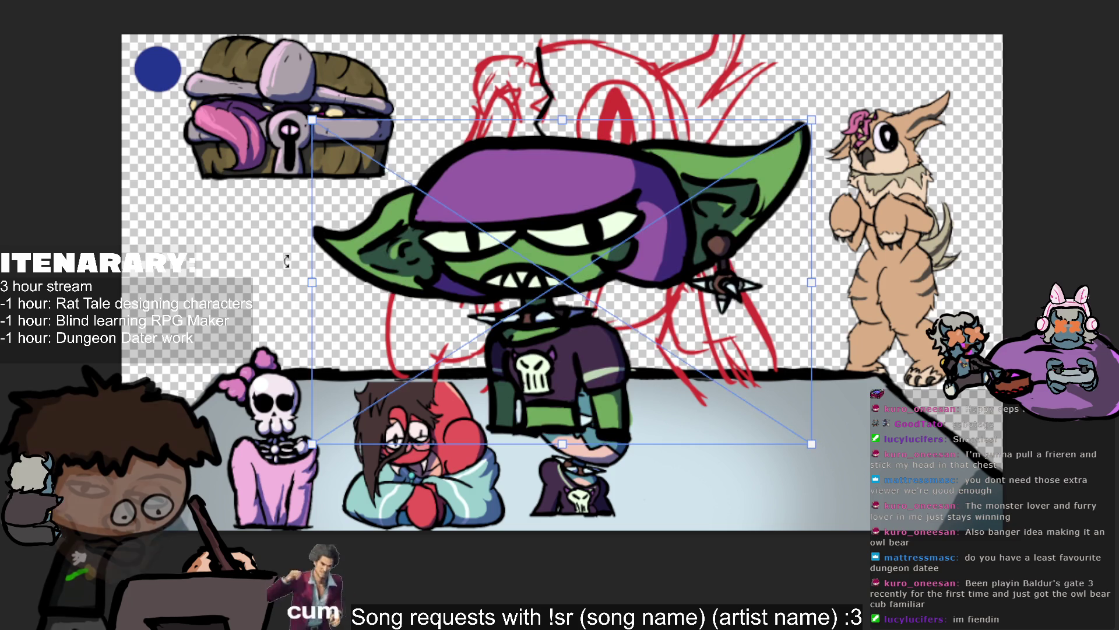
left_click_drag(373, 152, 715, 368)
left_click_drag(833, 374, 720, 379)
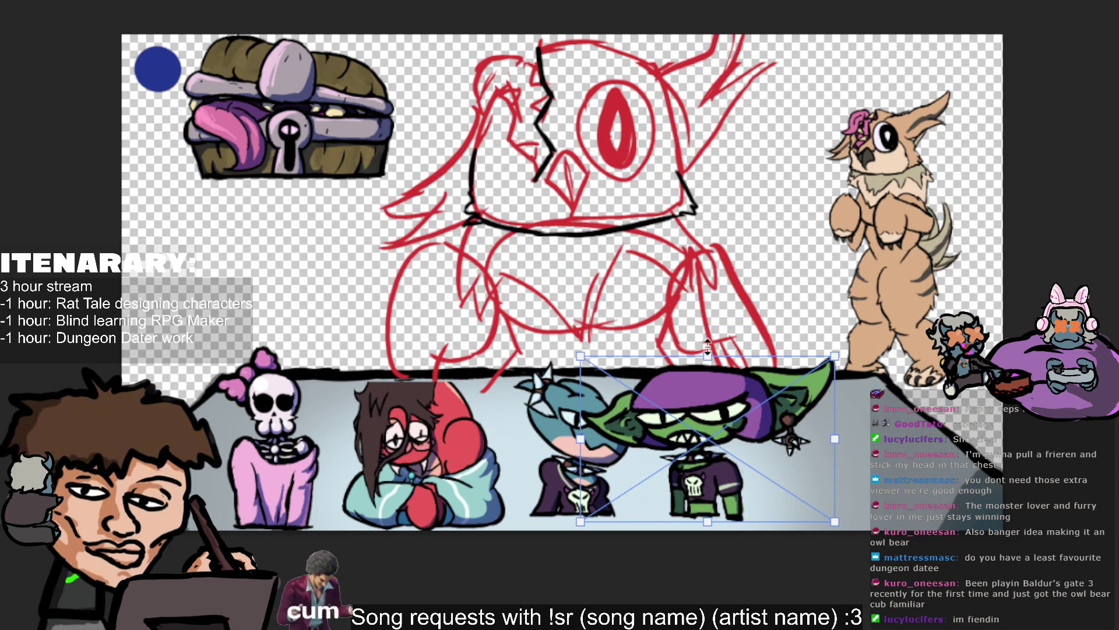
left_click_drag(835, 357, 811, 387)
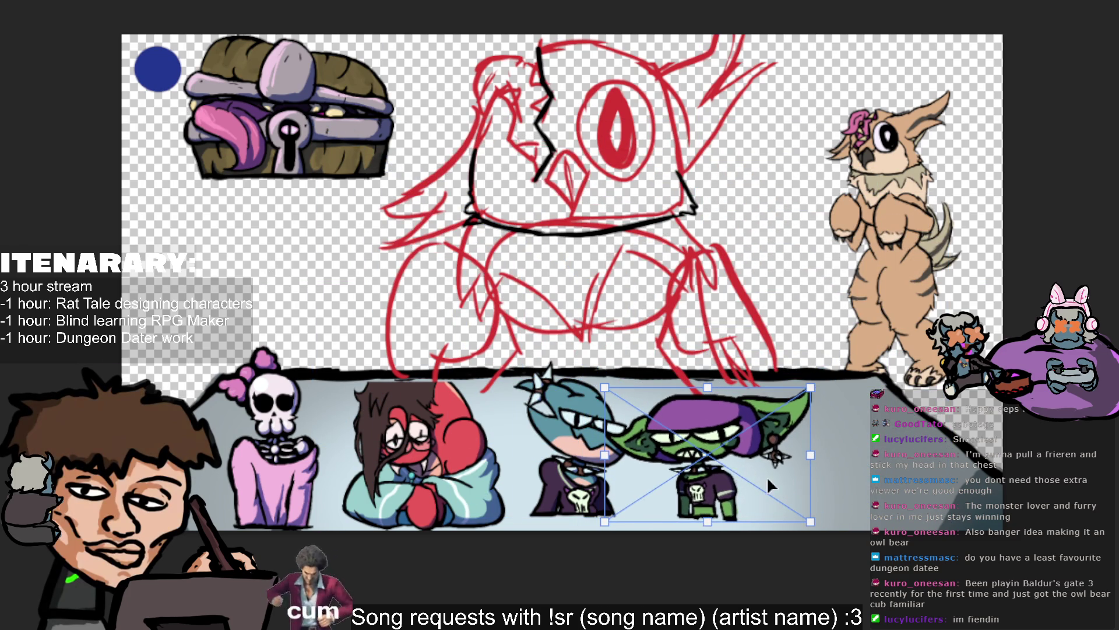
key("Return")
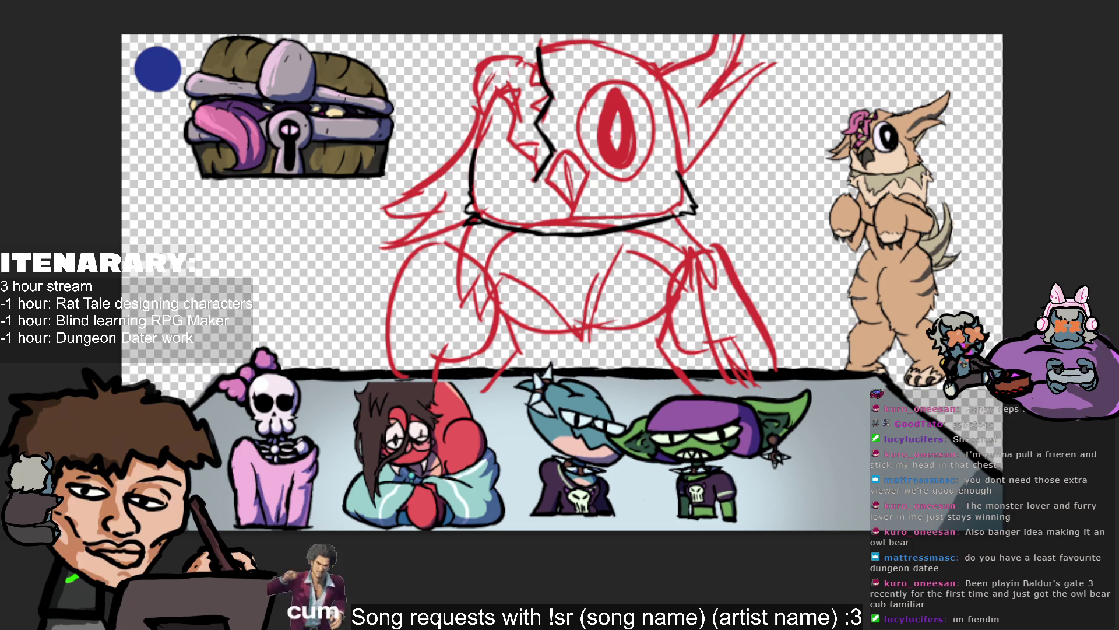
left_click_drag(462, 287, 515, 307)
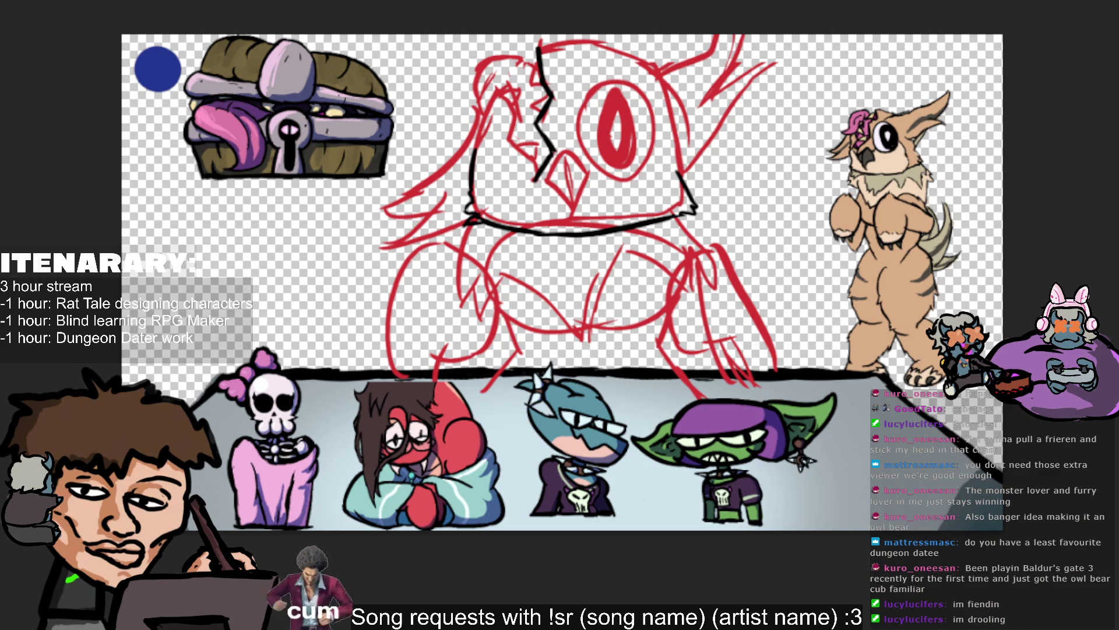
left_click_drag(344, 165, 294, 322)
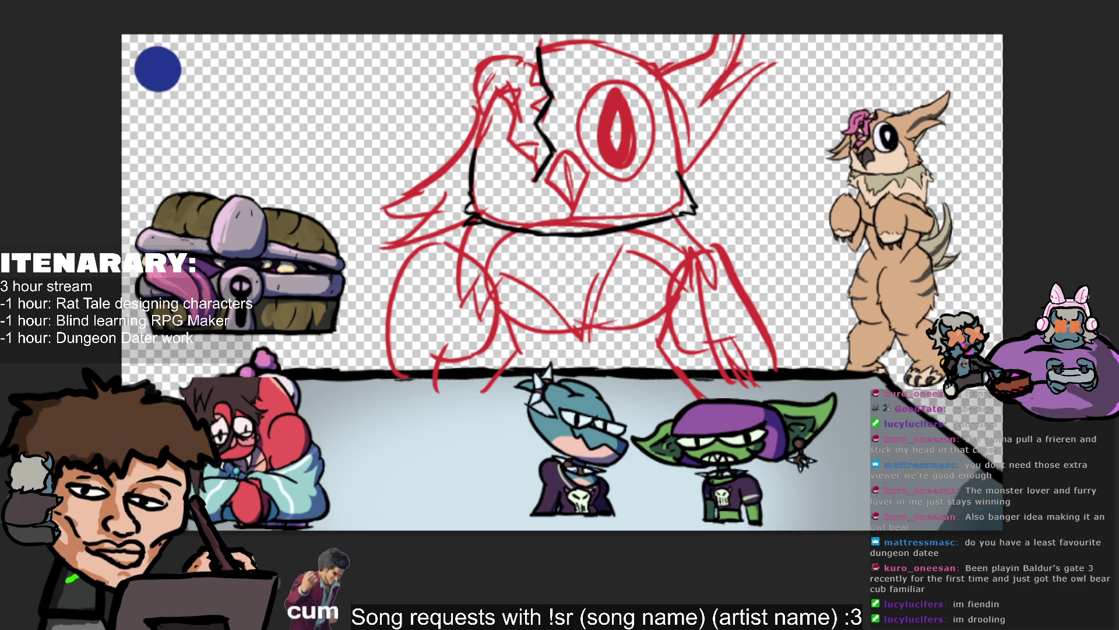
Place the pink-bowed skeleton beside the owl sketch, and shift the blue shark and goblin left.
left_click_drag(266, 408, 824, 285)
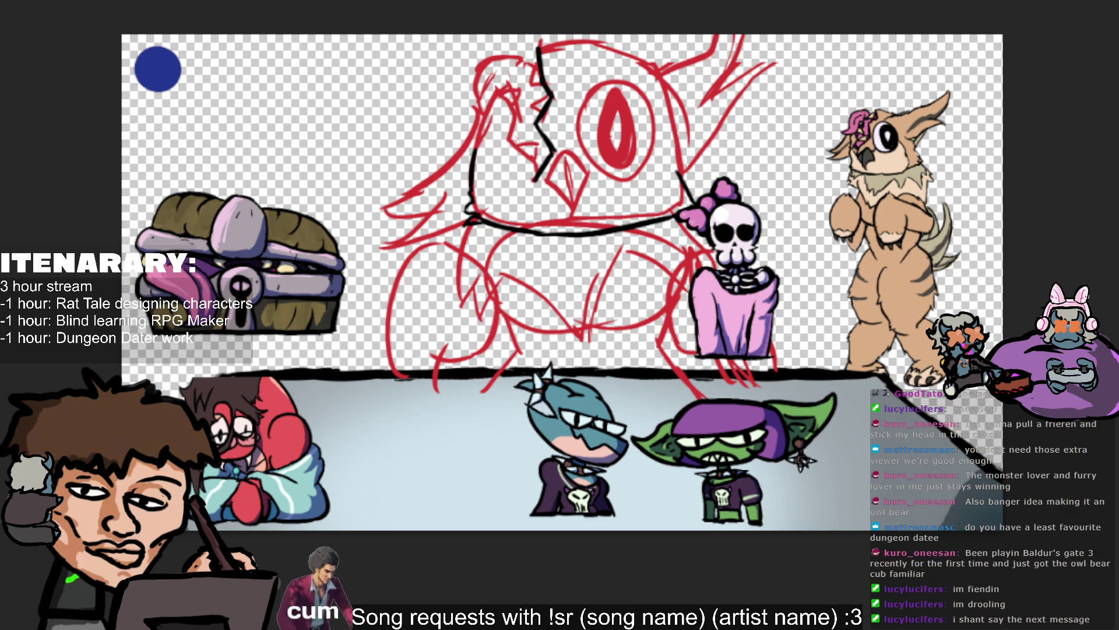
left_click_drag(755, 306, 758, 339)
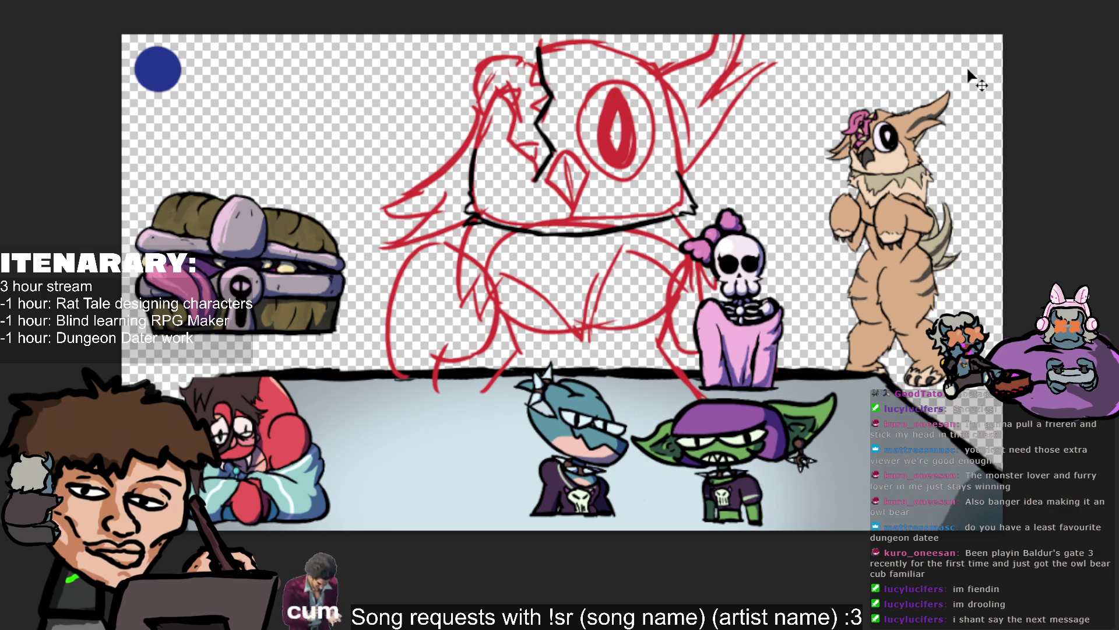
mouse_move(863, 314)
left_mouse_down()
mouse_move(855, 309)
mouse_move(919, 298)
left_mouse_up()
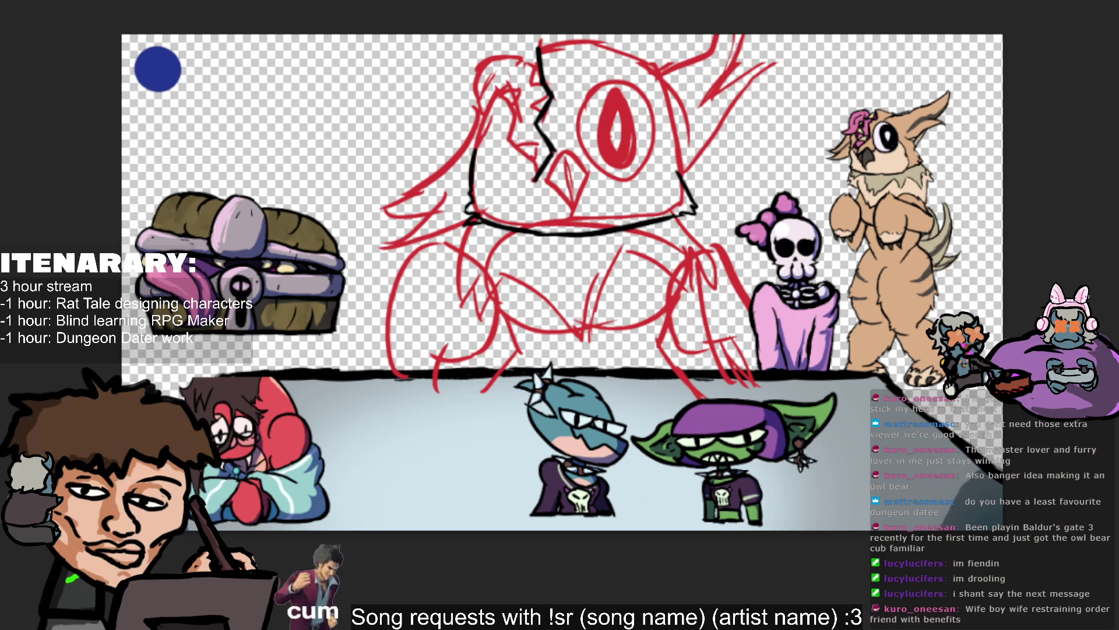
left_click_drag(693, 484, 514, 490)
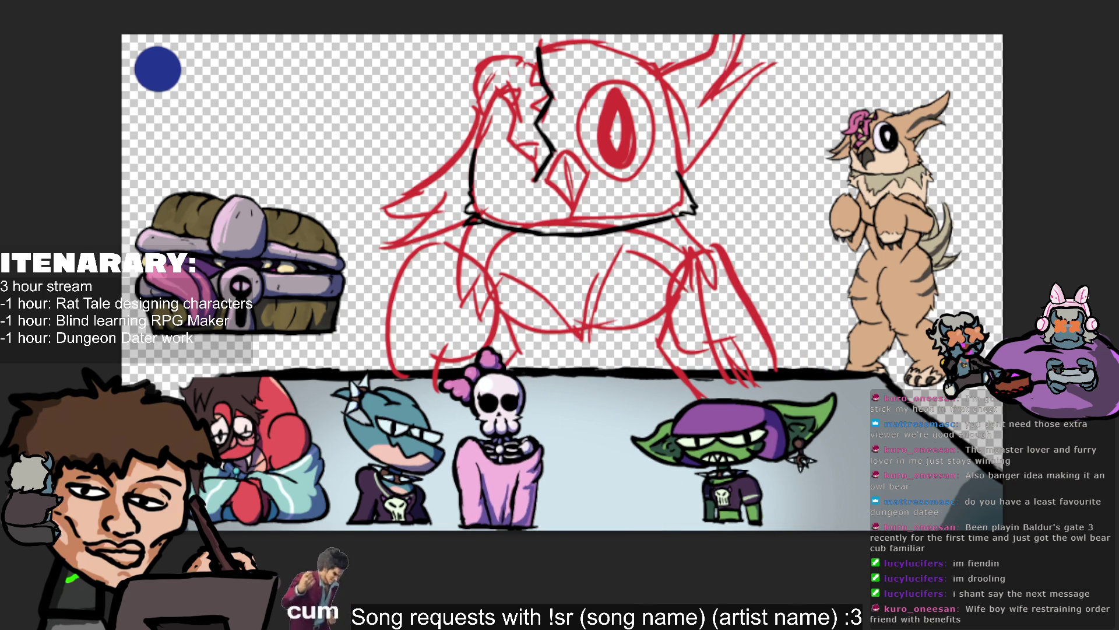
left_click_drag(848, 500, 744, 499)
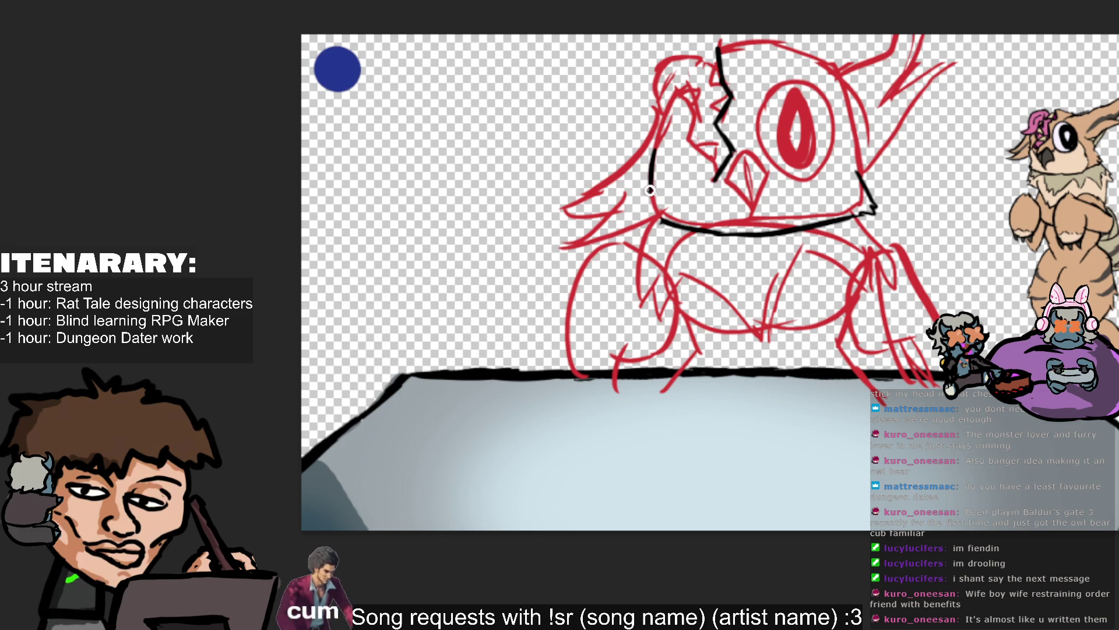
Ink the owl's left outline in black, retrying the upward stroke along the head several times.
mouse_move(649, 190)
left_mouse_down()
mouse_move(663, 218)
mouse_move(645, 222)
left_mouse_up()
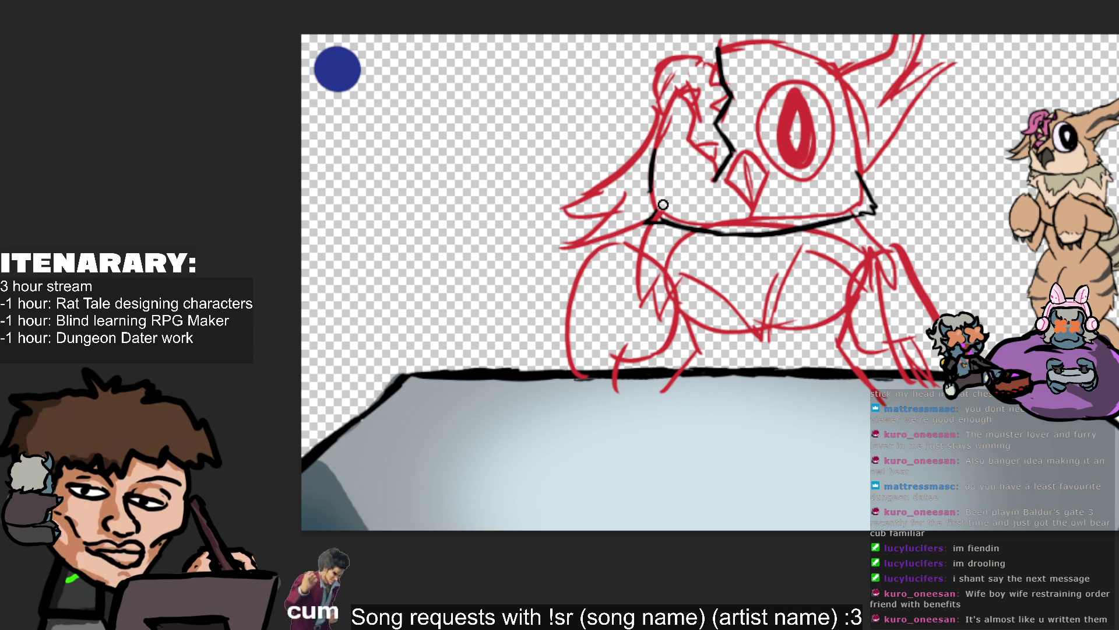
left_click_drag(653, 184, 641, 211)
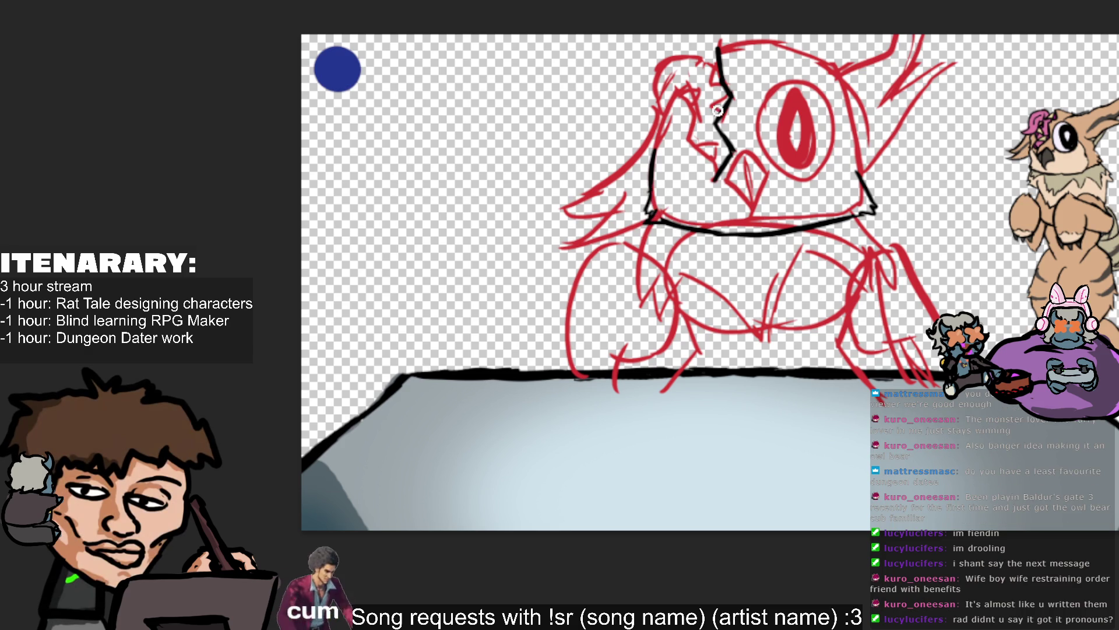
left_click_drag(649, 201, 669, 111)
key("ctrl+z")
left_click_drag(649, 201, 670, 93)
key("ctrl+z")
key("ctrl+z")
left_click_drag(648, 199, 682, 116)
key("ctrl+z")
left_click_drag(654, 169, 683, 105)
Redraw the left side of the head and extend the black outline up to the head's top.
key("ctrl+z")
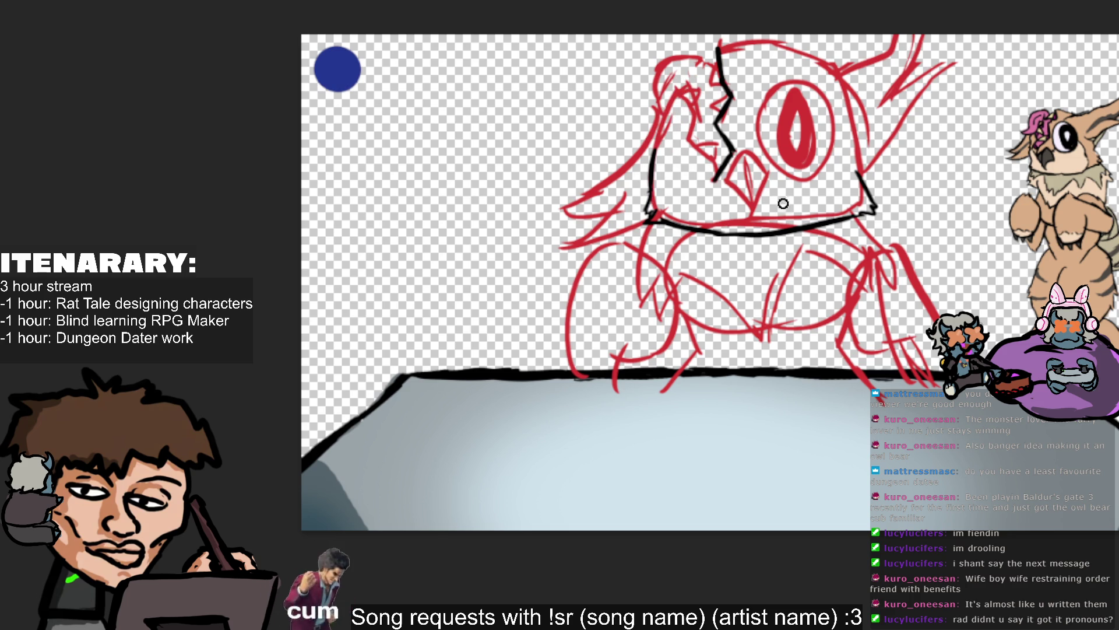
left_click_drag(653, 175, 676, 116)
key("ctrl+z")
left_click_drag(649, 175, 676, 92)
key("ctrl+z")
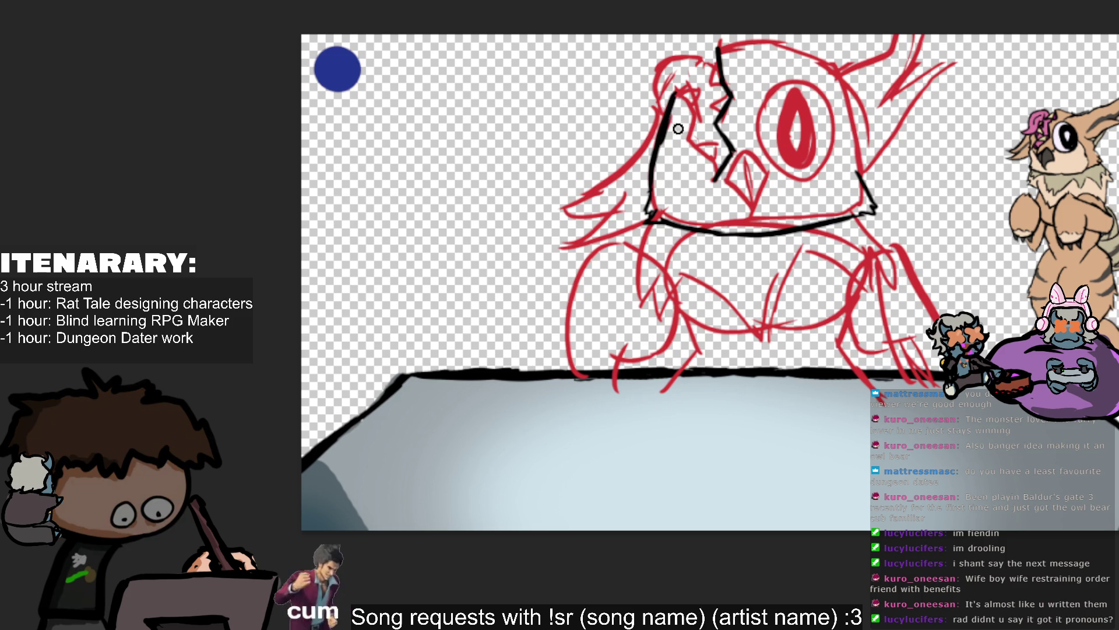
key("ctrl+z")
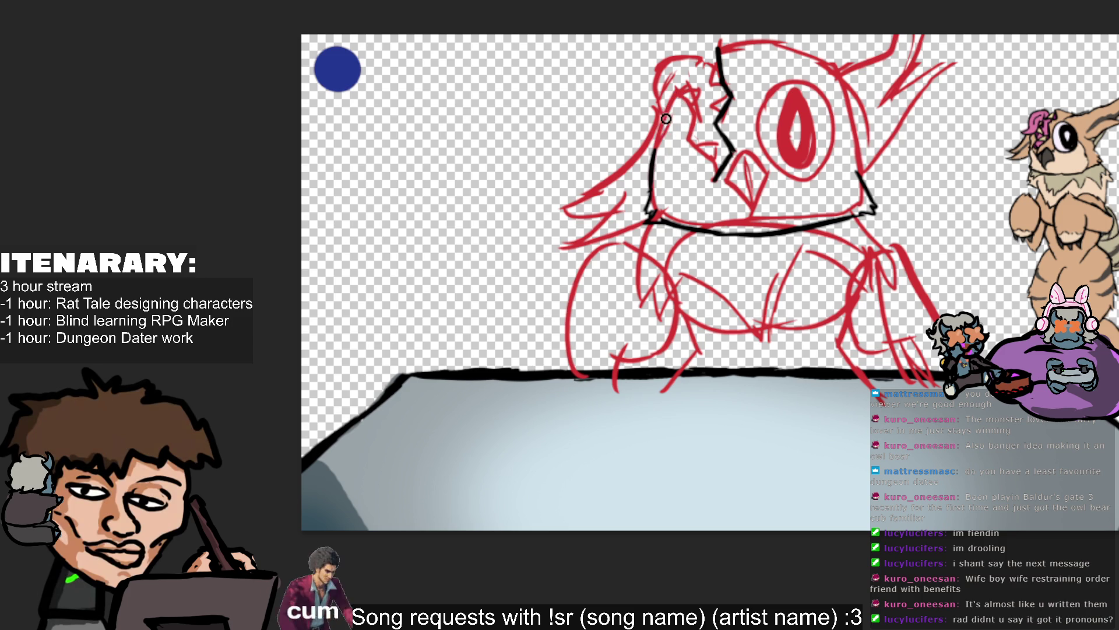
left_click_drag(671, 106, 646, 165)
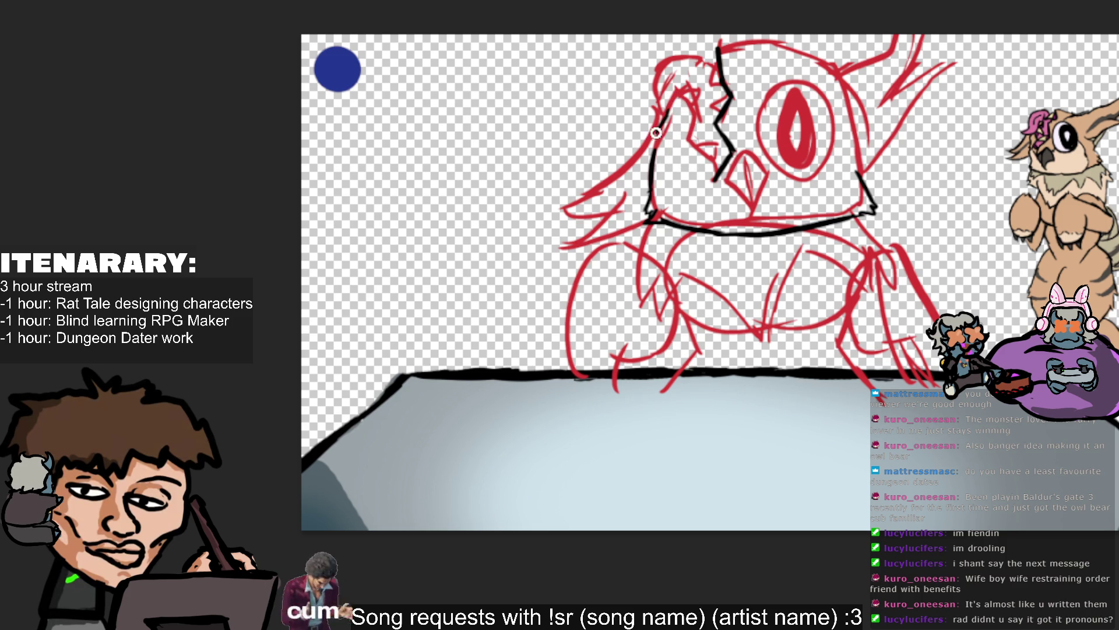
key("ctrl+z")
left_click_drag(664, 110, 648, 175)
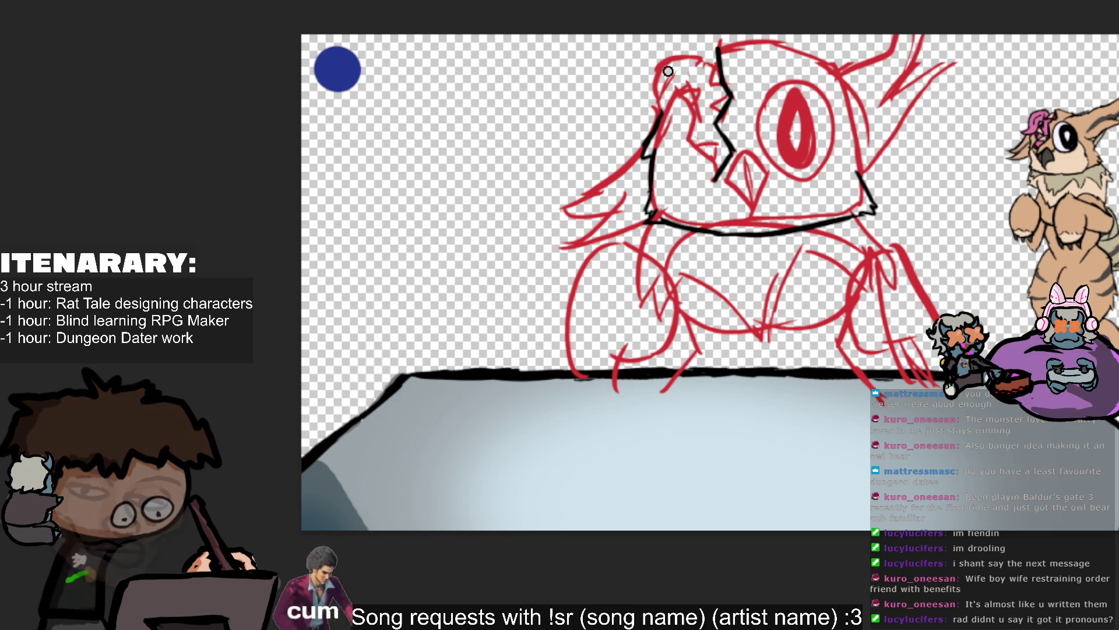
mouse_move(659, 122)
left_mouse_down()
mouse_move(668, 95)
mouse_move(690, 102)
left_mouse_up()
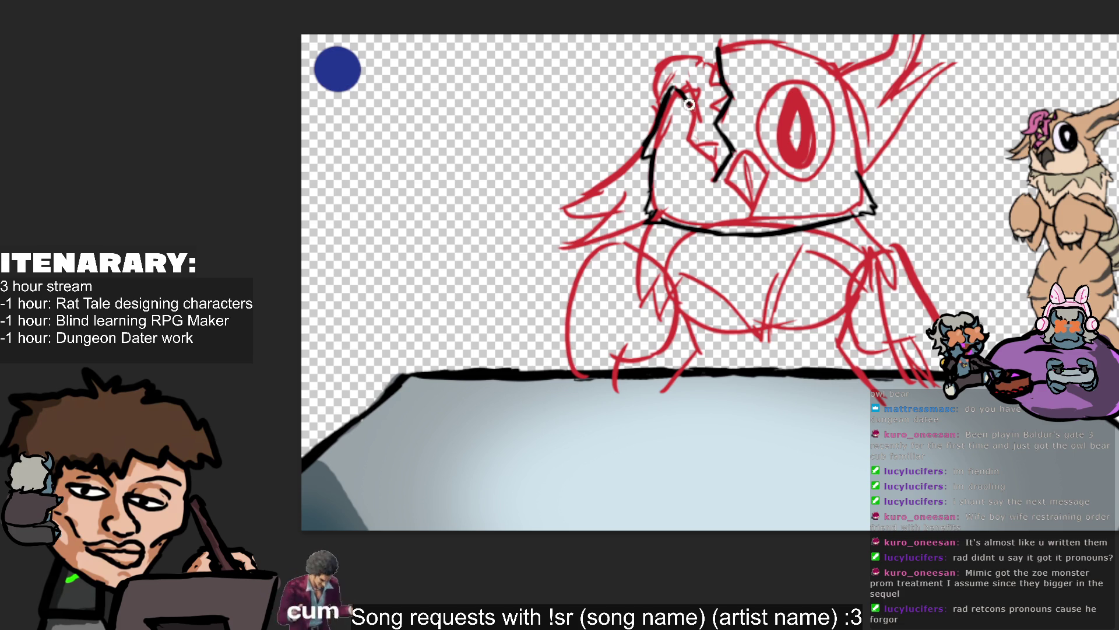
left_click_drag(677, 93, 690, 98)
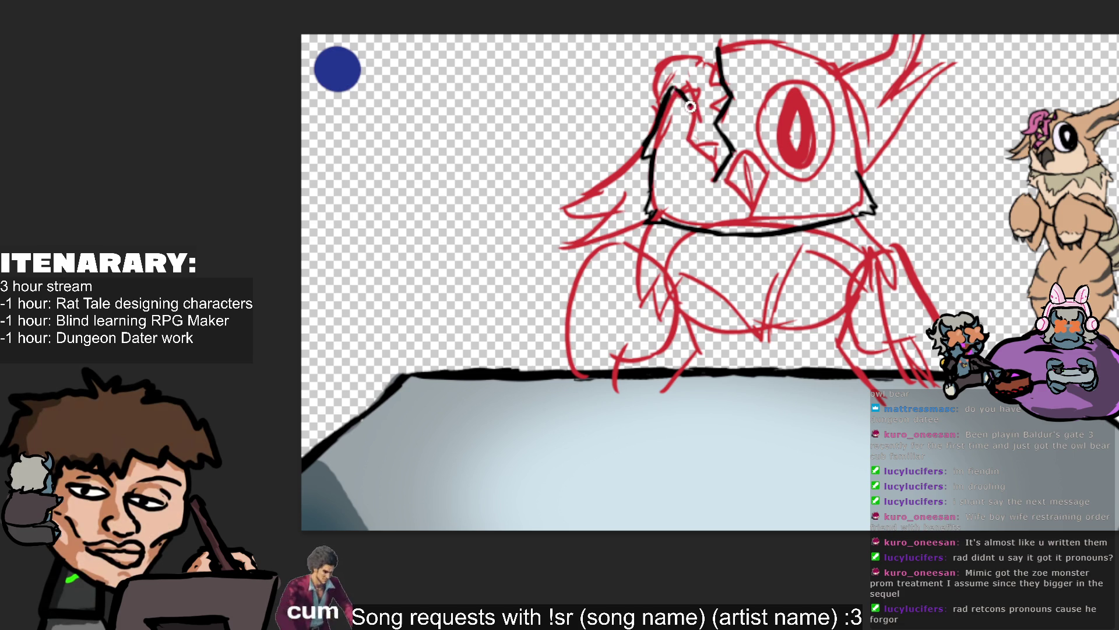
Ink short black strokes atop the owl's head and a line on its face beside the beak.
left_click_drag(672, 88, 692, 106)
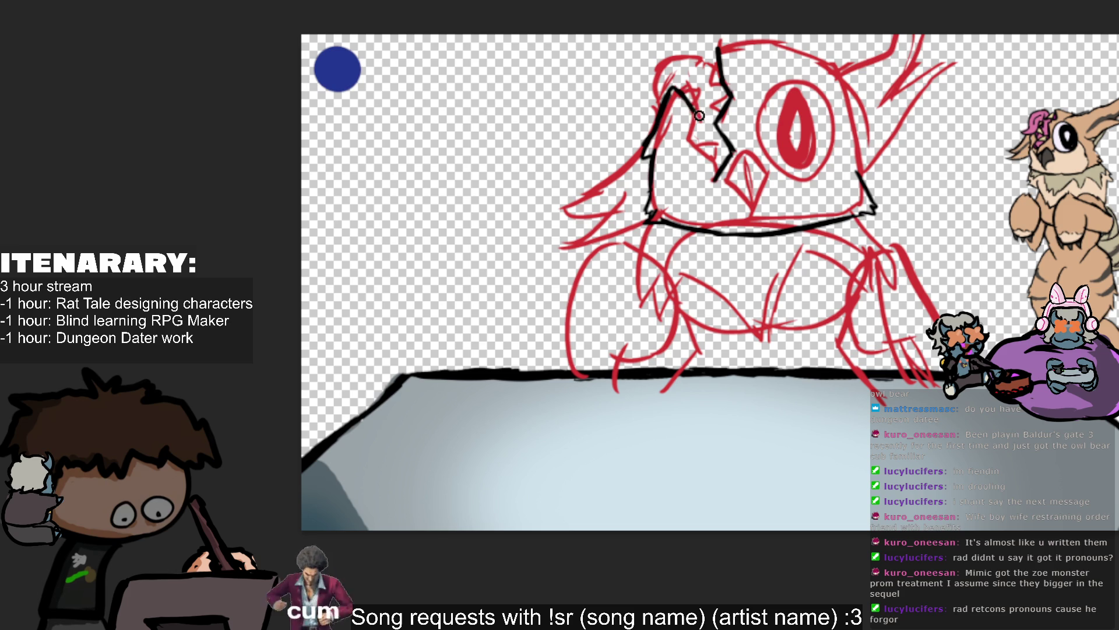
left_click_drag(686, 140, 729, 180)
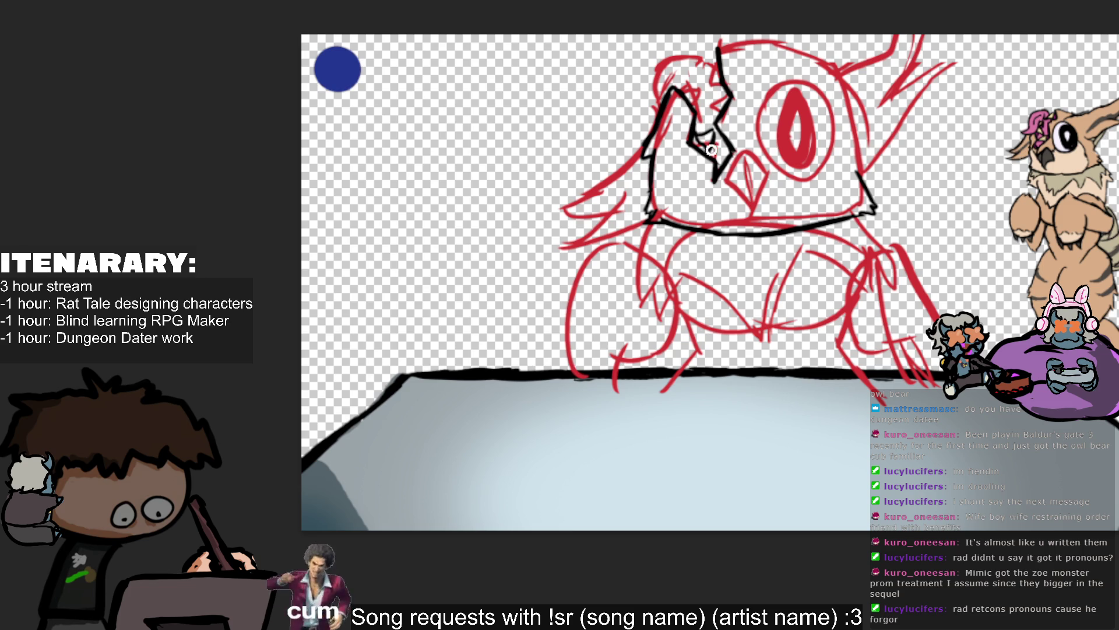
mouse_move(723, 94)
left_mouse_down()
mouse_move(702, 78)
mouse_move(718, 106)
left_mouse_up()
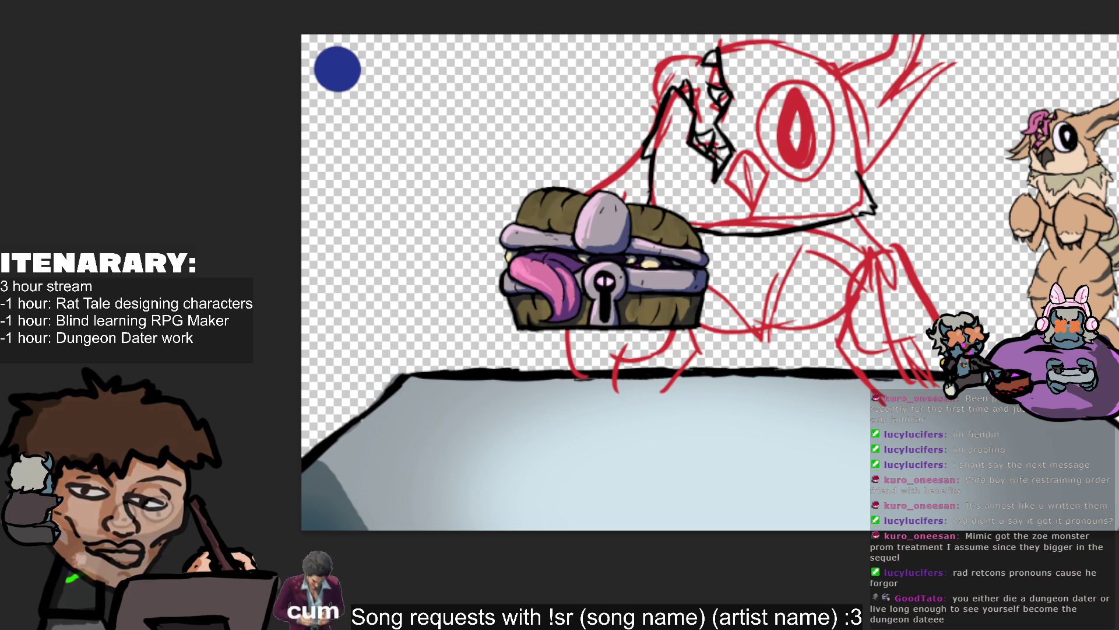
Move the pasted chest to the upper left, nudge it into line, and ink the head's top-left outline.
left_click_drag(732, 190, 548, 140)
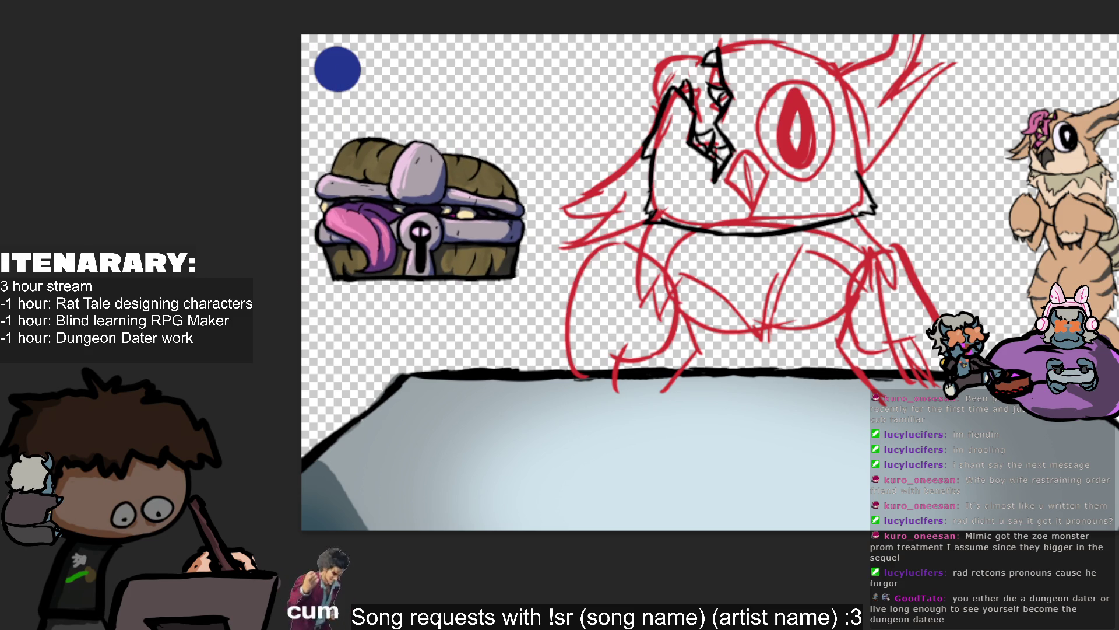
key("ctrl+z")
key("ctrl+z")
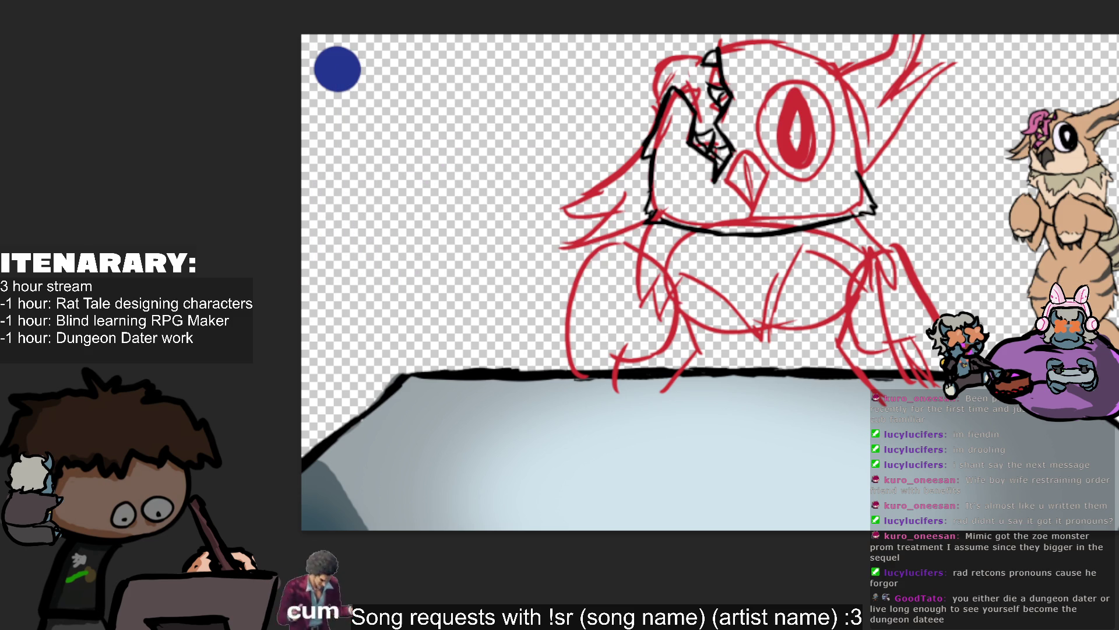
key("ctrl+shift+z")
key("ctrl+shift+z")
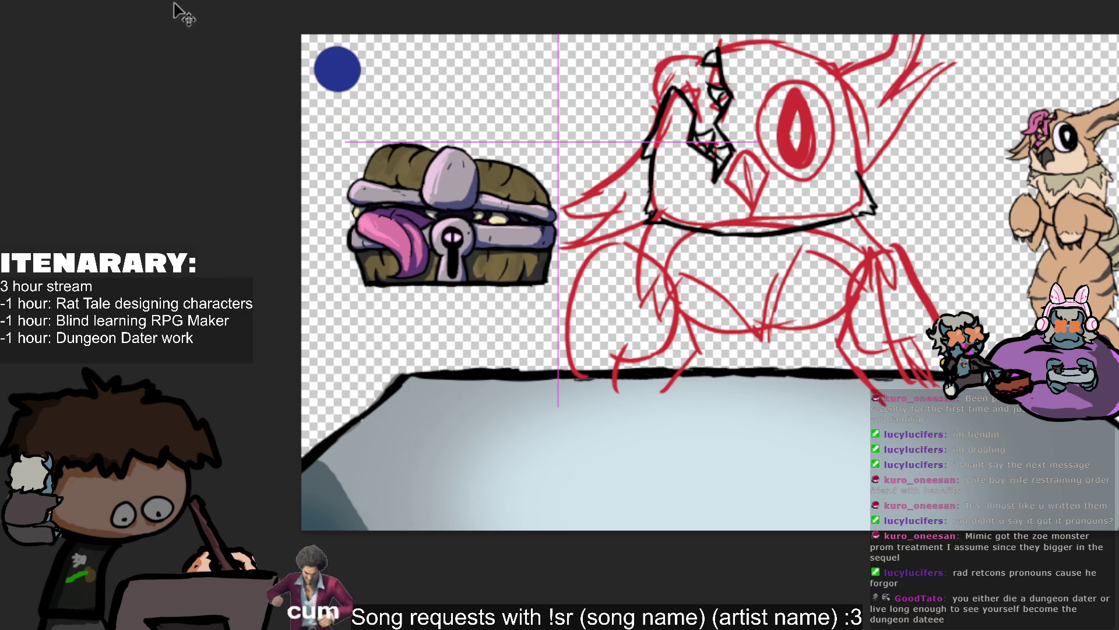
key("Left")
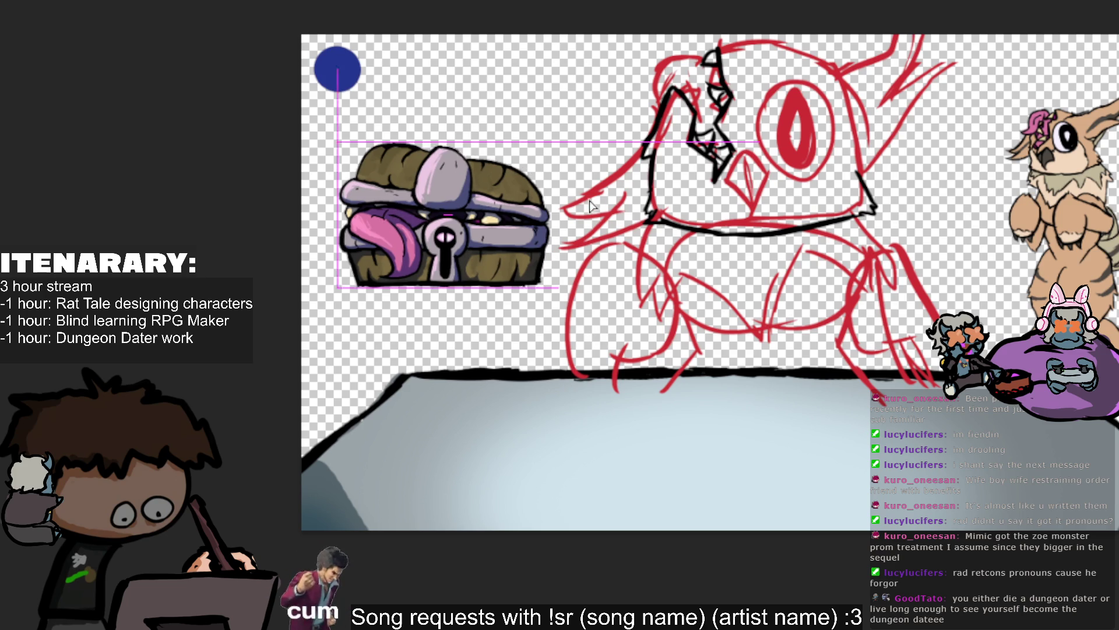
key("Left")
key("Left")
key("Left")
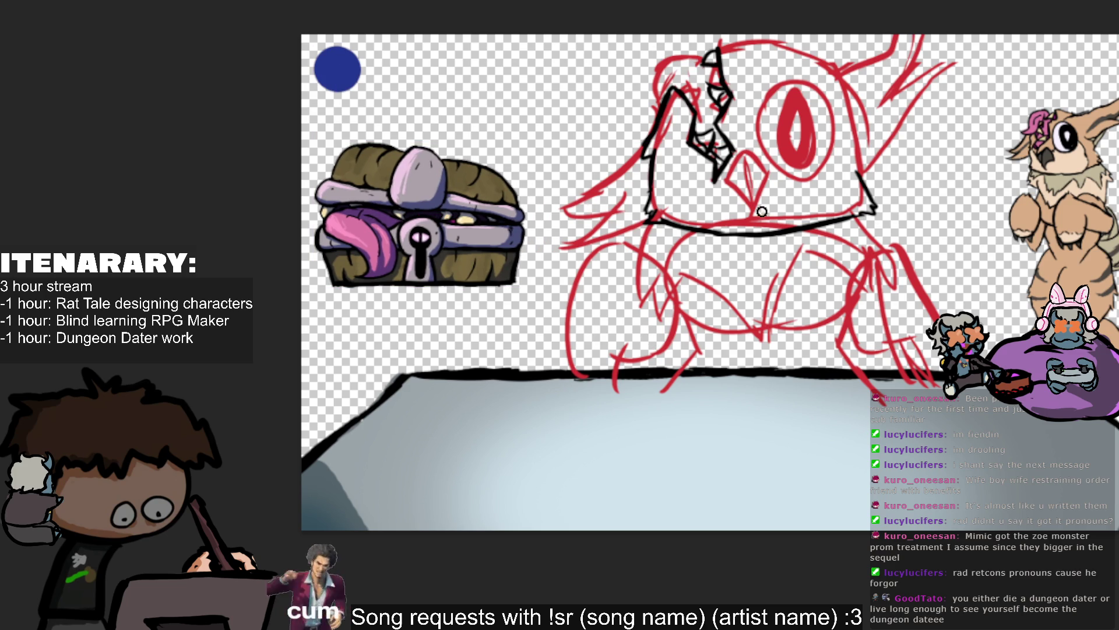
mouse_move(708, 56)
left_mouse_down()
mouse_move(659, 67)
mouse_move(647, 108)
left_mouse_up()
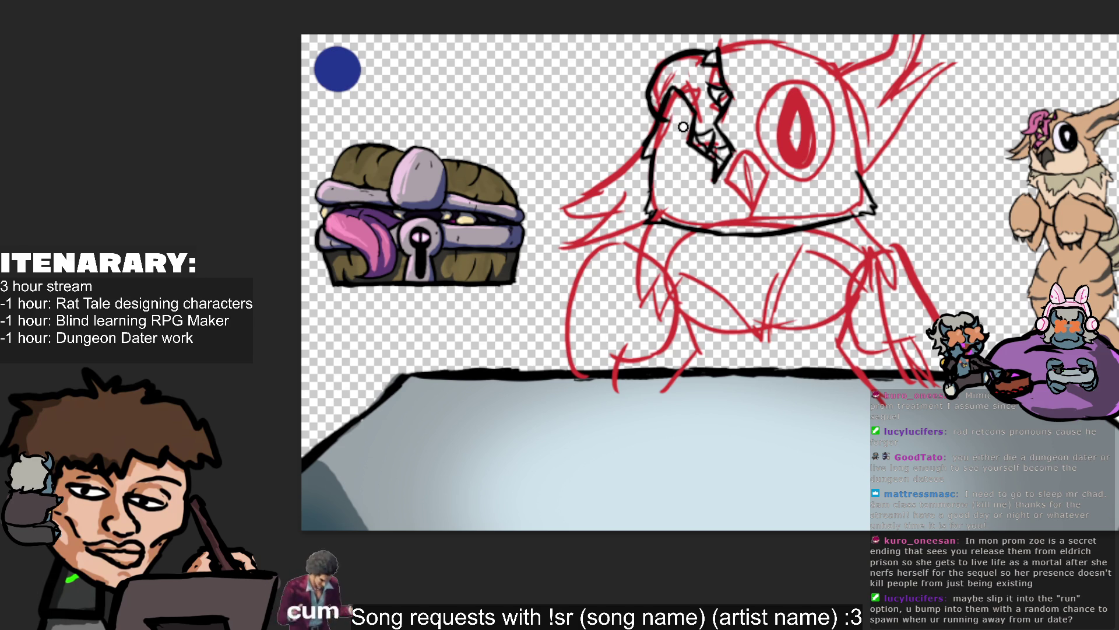
Add a black line near the owl's face and paste the hooded-figure reference, scaled down.
left_click_drag(659, 131, 697, 129)
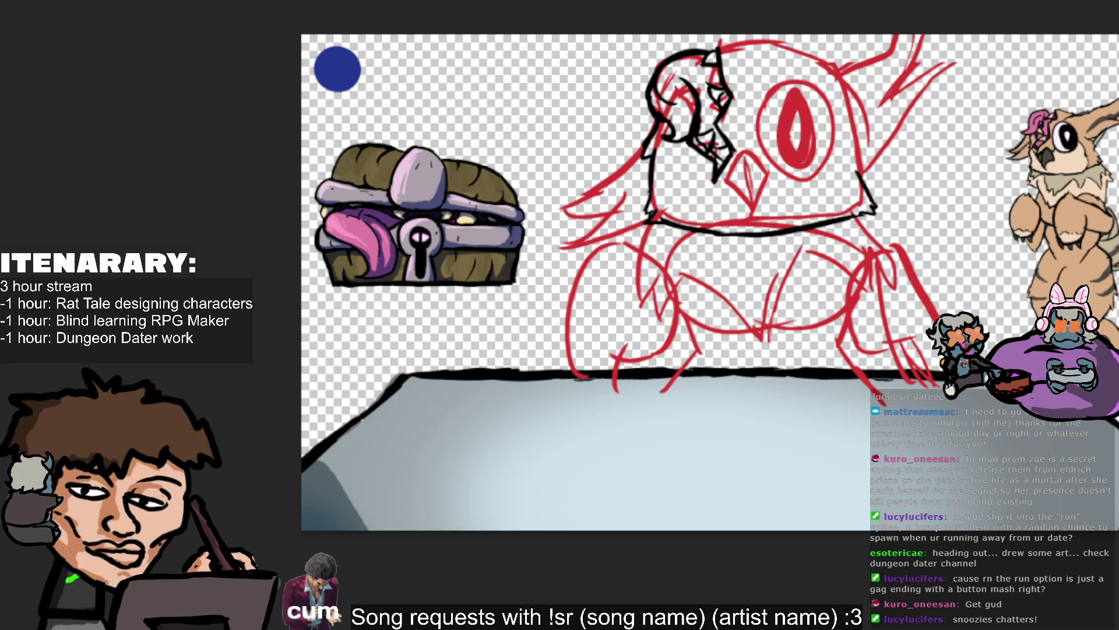
key("ctrl+v")
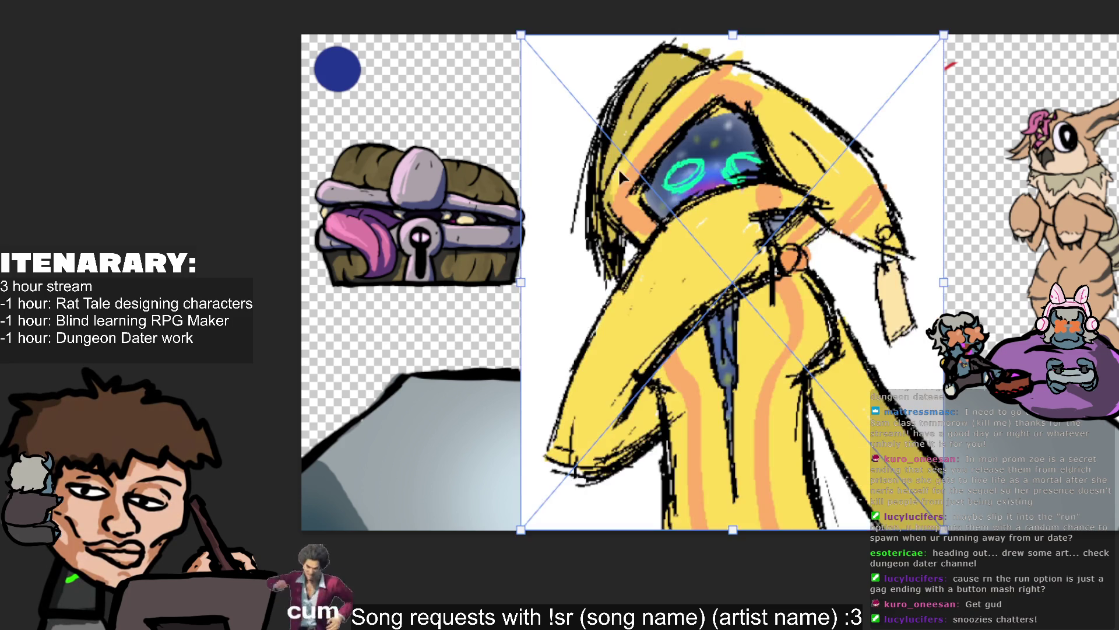
mouse_move(944, 307)
left_mouse_down()
mouse_move(765, 299)
mouse_move(526, 363)
mouse_move(810, 348)
mouse_move(421, 408)
mouse_move(405, 436)
left_mouse_up()
Commit the hooded-figure reference at the lower left and briefly hide the red sketch to check inks.
key("Return")
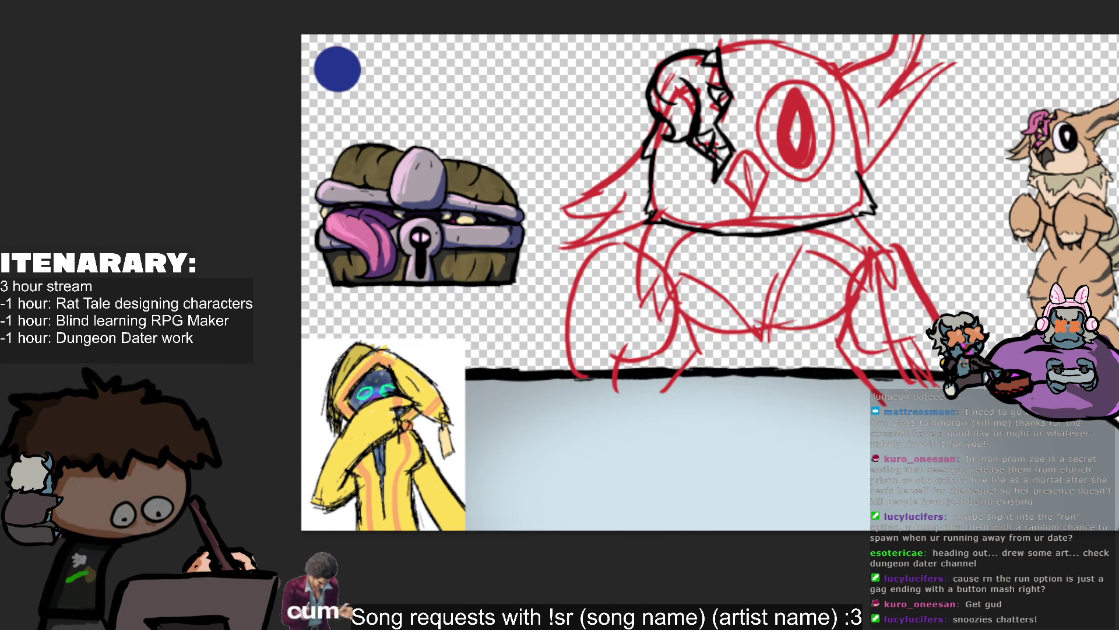
scroll(668, 282, "right", 3)
scroll(548, 616, "down", 2)
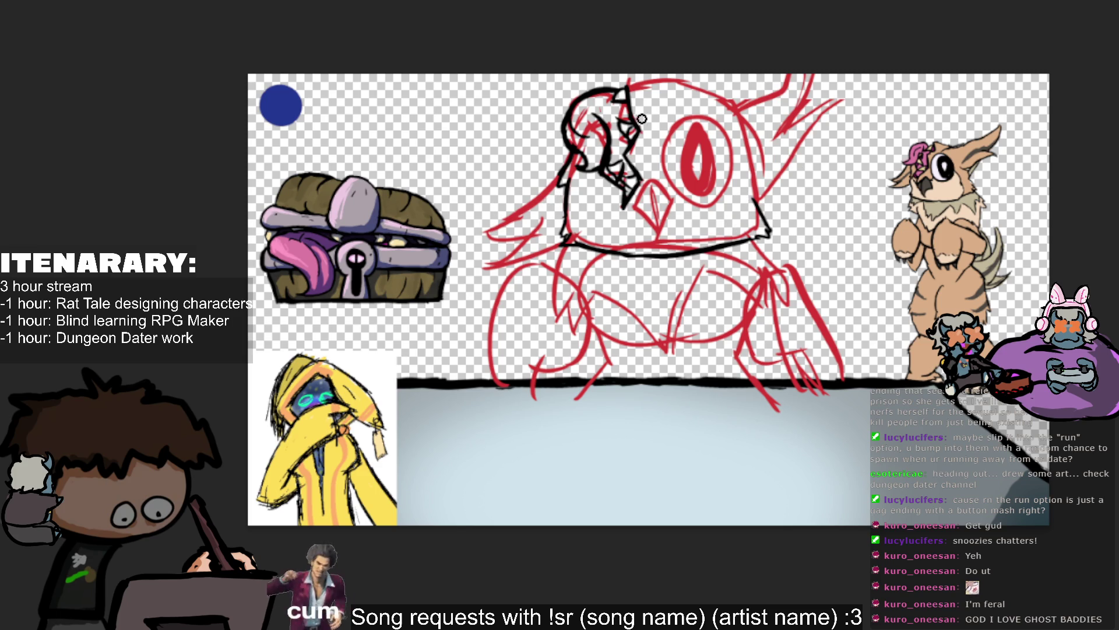
key("Delete")
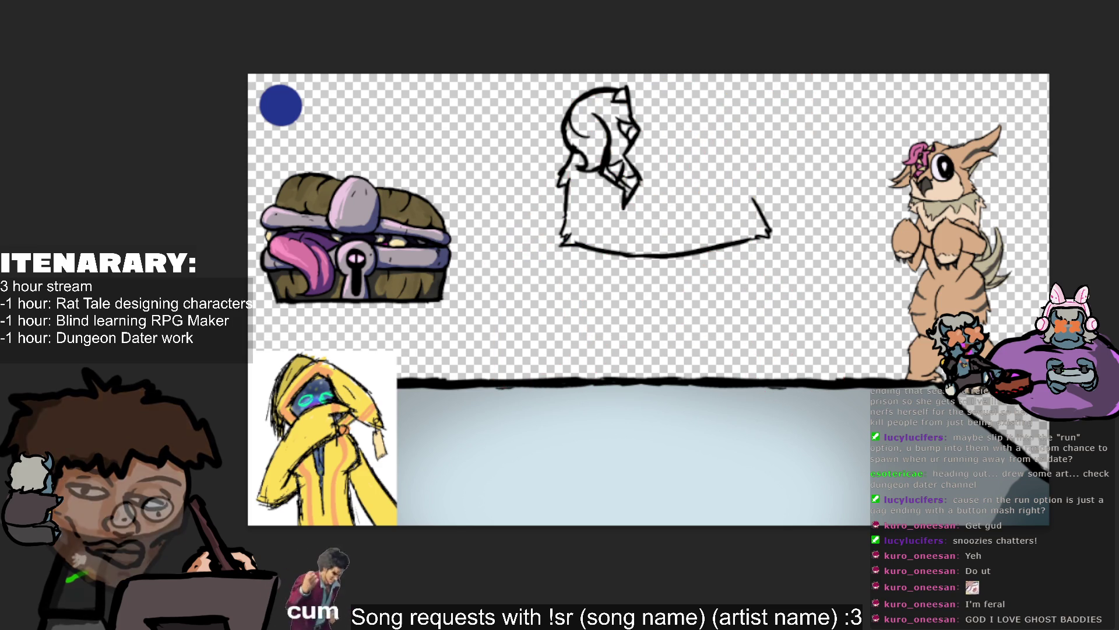
key("ctrl+z")
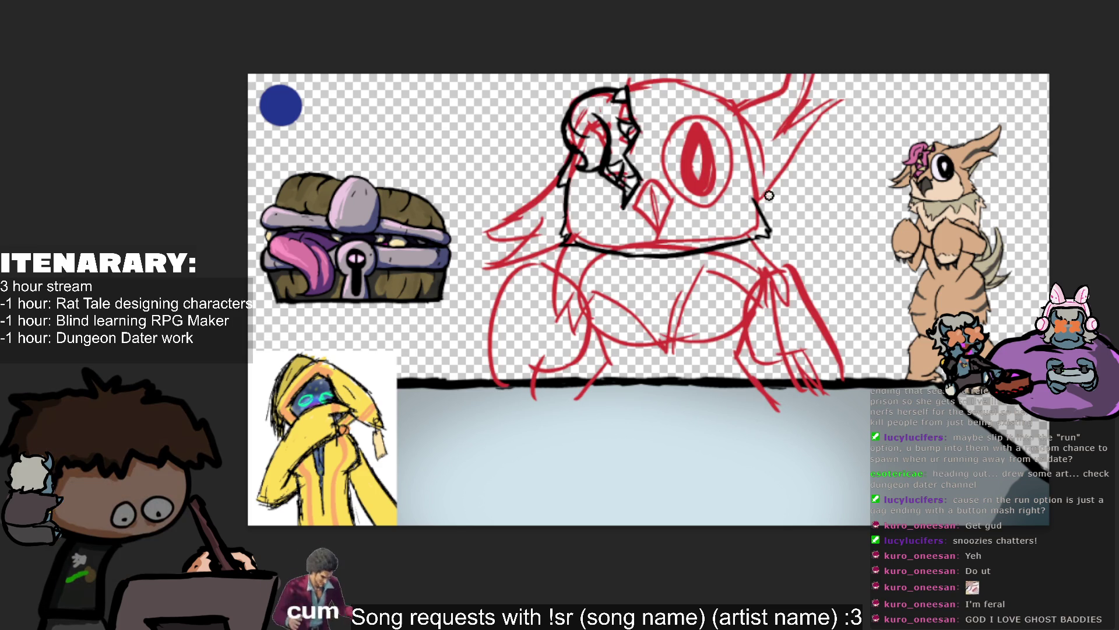
Ink the right side of the owl's head and its top-right spike in black.
left_click_drag(757, 203, 831, 122)
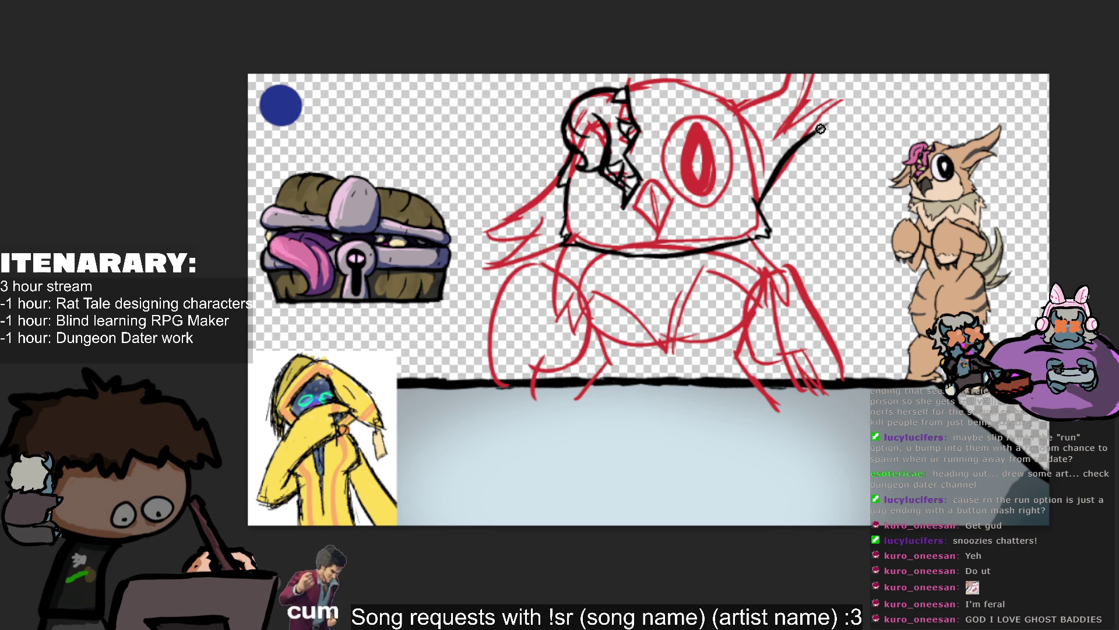
mouse_move(822, 129)
left_mouse_down()
mouse_move(789, 108)
mouse_move(790, 127)
left_mouse_up()
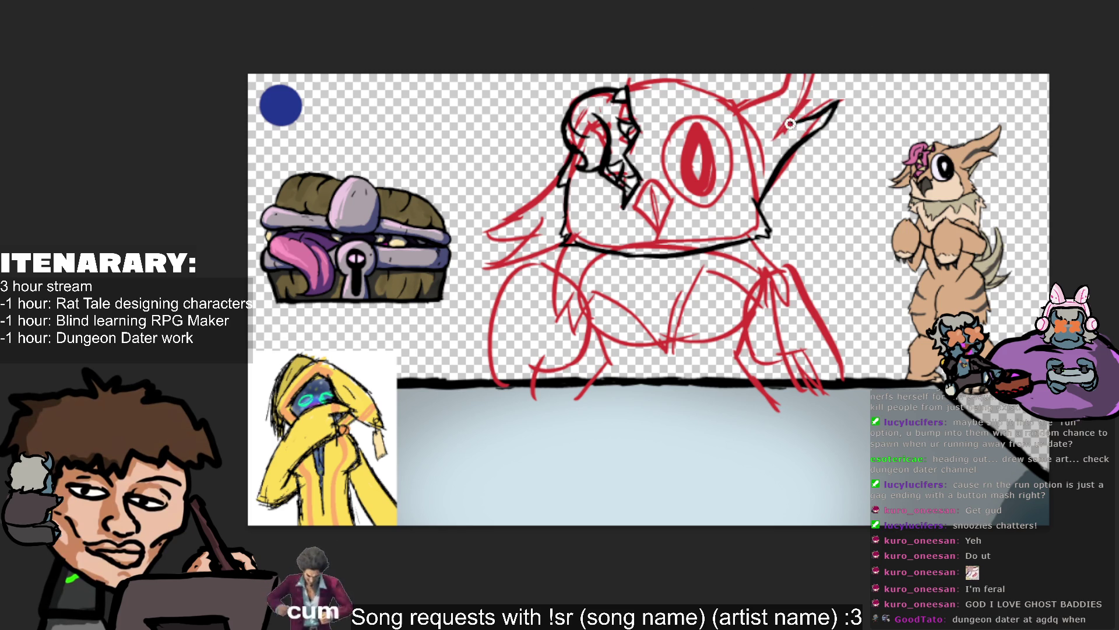
left_click_drag(840, 100, 797, 118)
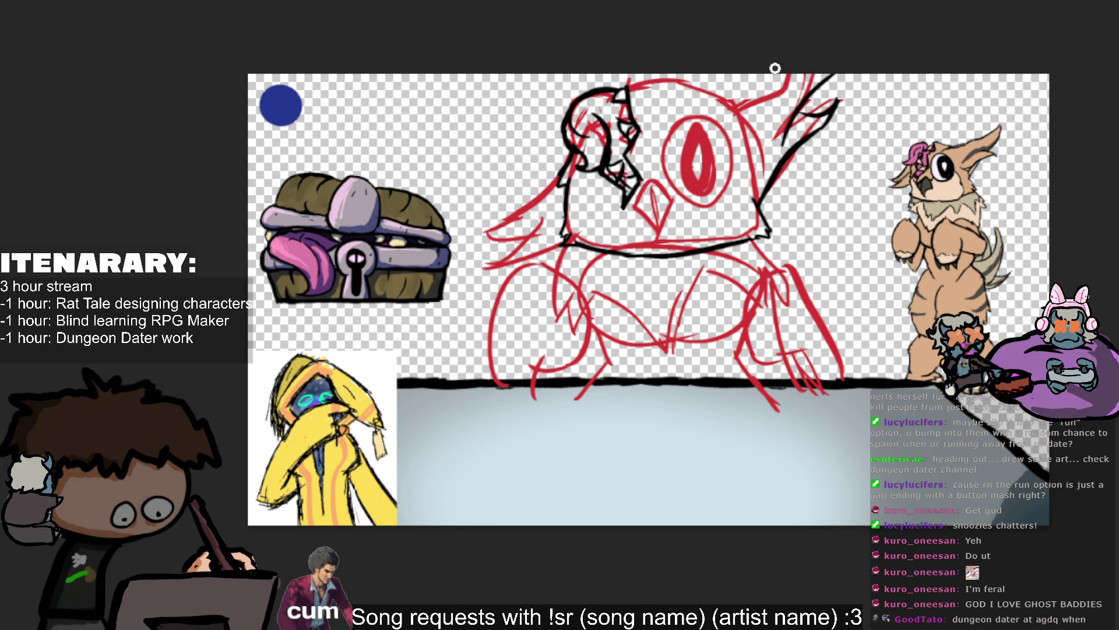
left_click_drag(813, 108, 822, 73)
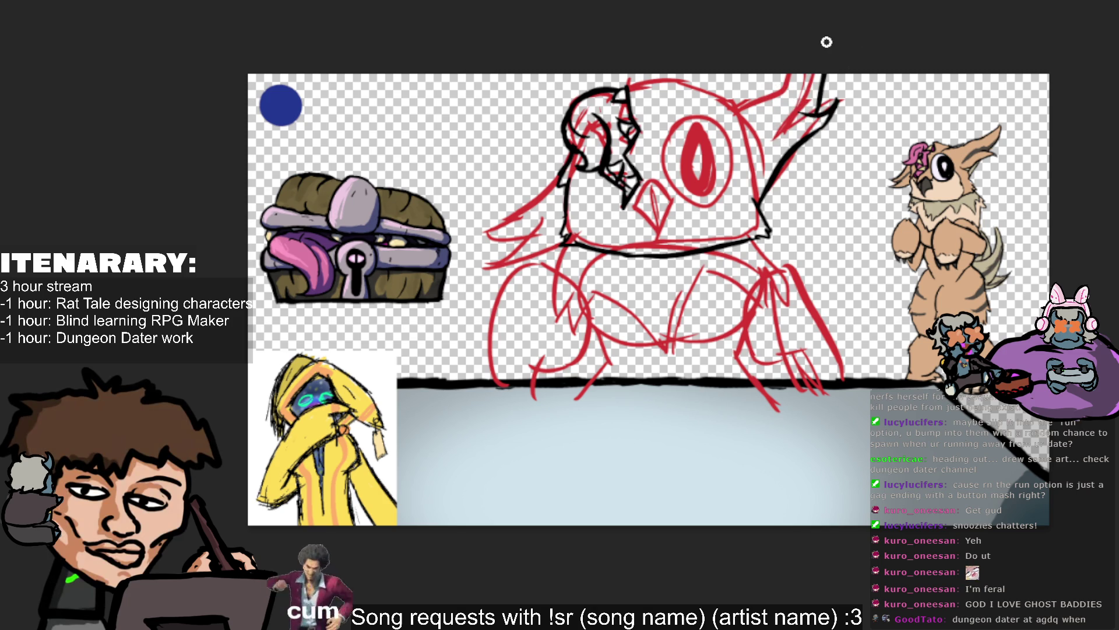
left_click_drag(803, 112, 824, 70)
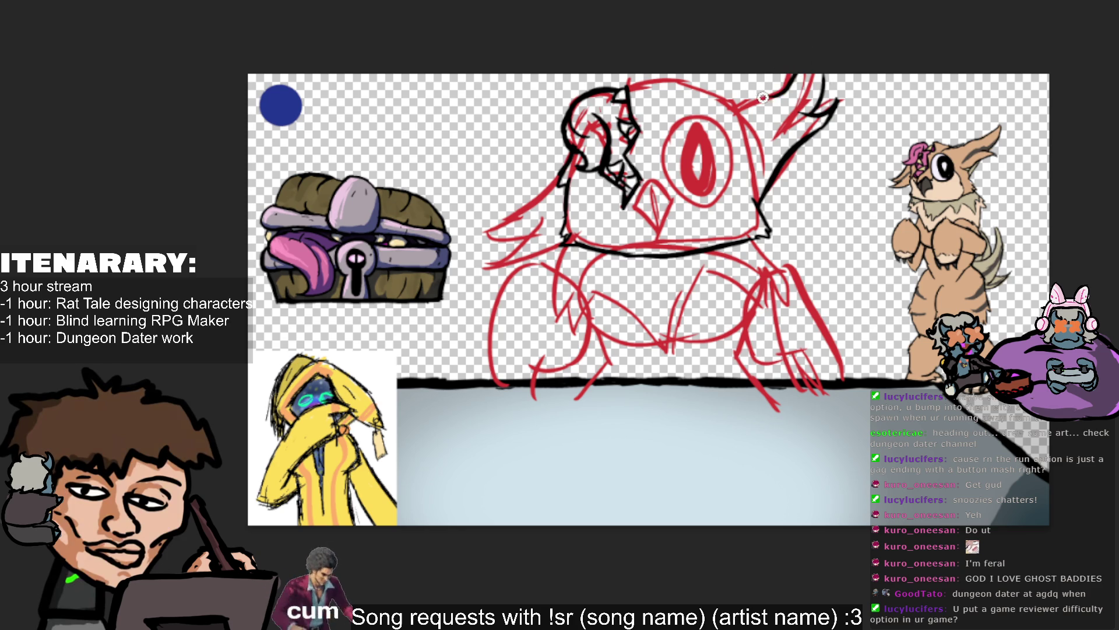
mouse_move(787, 85)
left_mouse_down()
mouse_move(732, 108)
mouse_move(790, 85)
left_mouse_up()
key("ctrl+z")
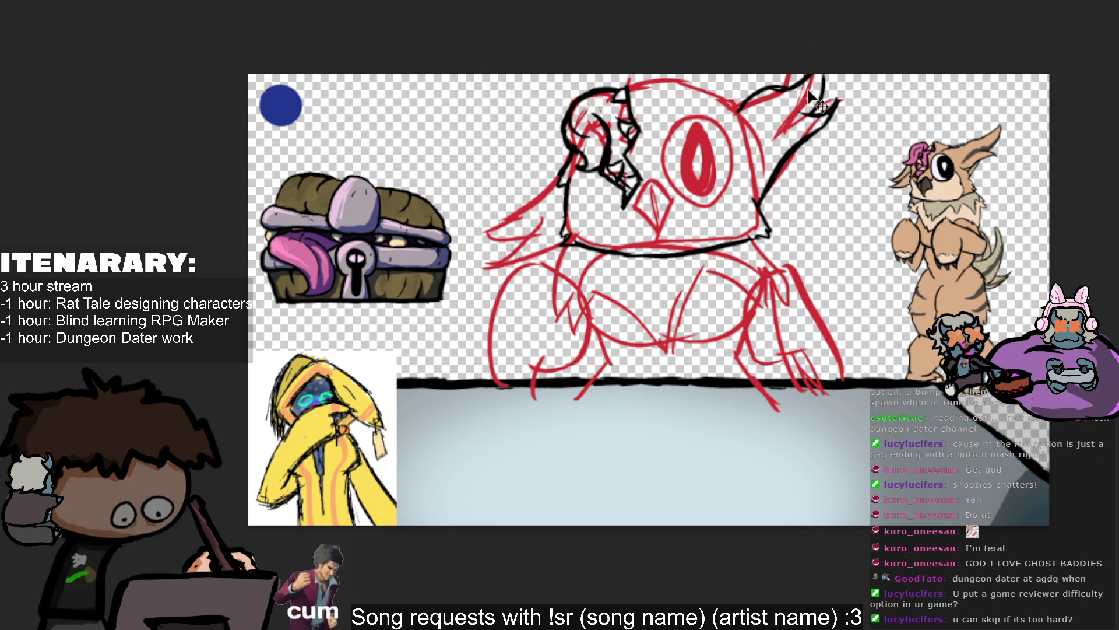
mouse_move(770, 89)
left_mouse_down()
mouse_move(732, 107)
mouse_move(787, 84)
left_mouse_up()
key("ctrl+z")
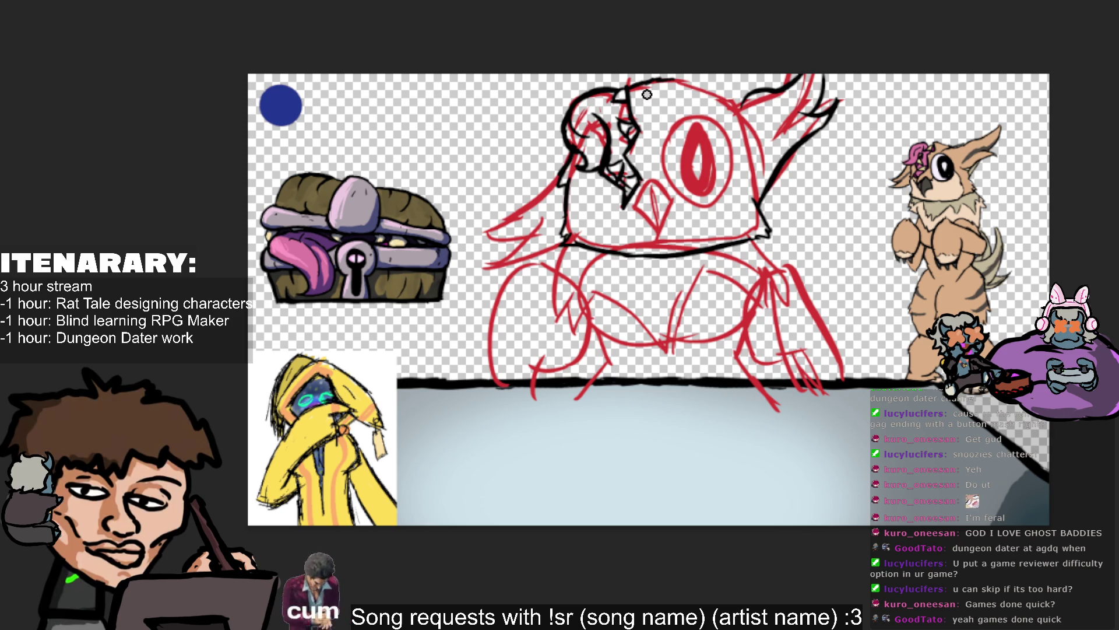
Extend the outline across the head top, retry the right head outline, and hide the red sketch.
left_click_drag(684, 81, 746, 109)
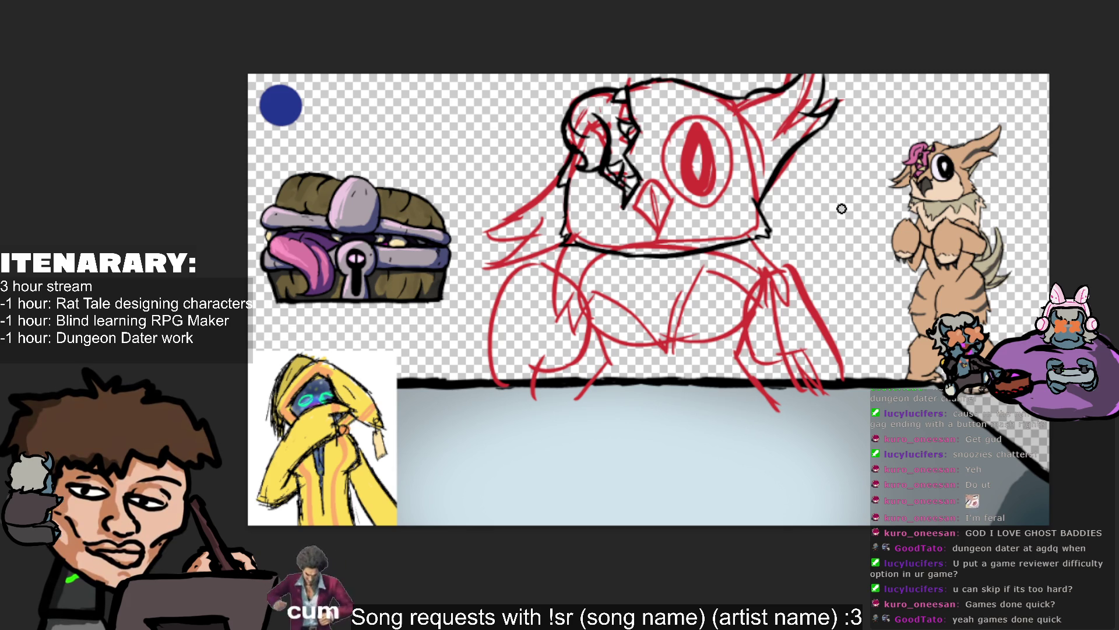
mouse_move(784, 155)
left_mouse_down()
mouse_move(748, 173)
mouse_move(755, 159)
mouse_move(773, 216)
left_mouse_up()
key("ctrl+z")
left_click_drag(740, 146, 758, 207)
key("ctrl+z")
left_click_drag(747, 150, 772, 217)
key("ctrl+z")
mouse_move(749, 163)
left_mouse_down()
mouse_move(761, 213)
mouse_move(778, 169)
left_mouse_up()
key("ctrl+z")
key("ctrl+z")
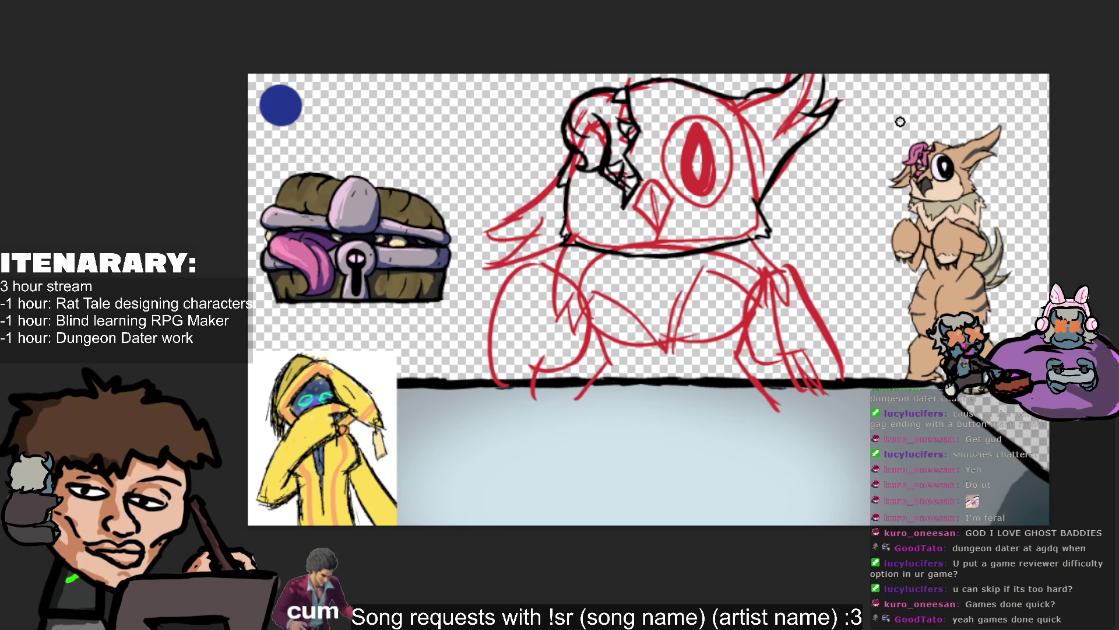
key("ctrl+comma")
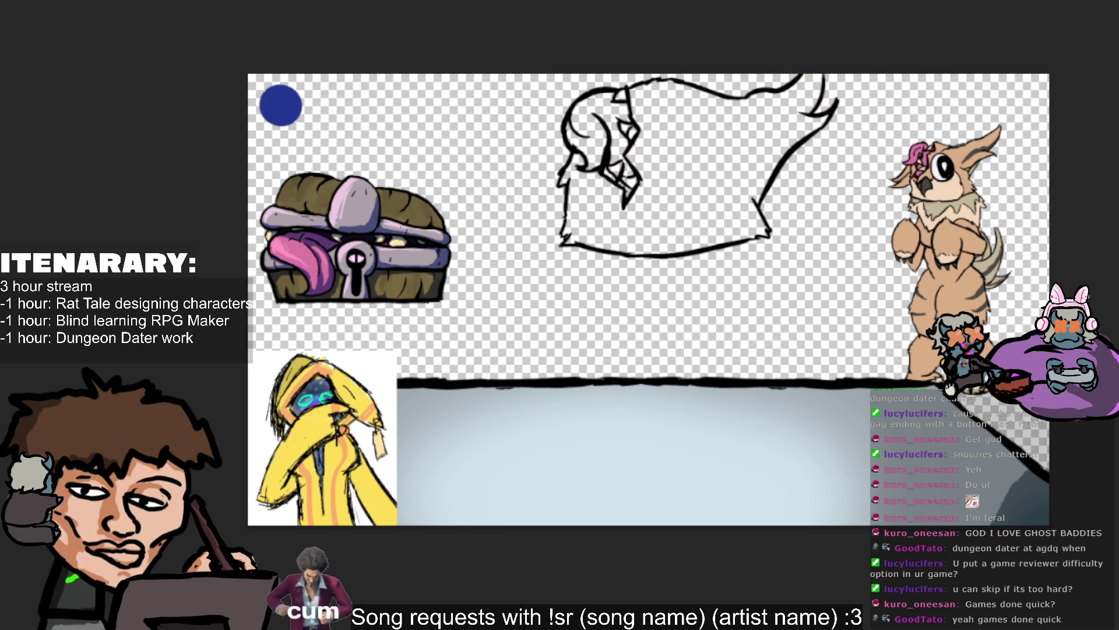
Show the red sketch again and ink a black oval around the owl's eye after several retries.
key("ctrl+comma")
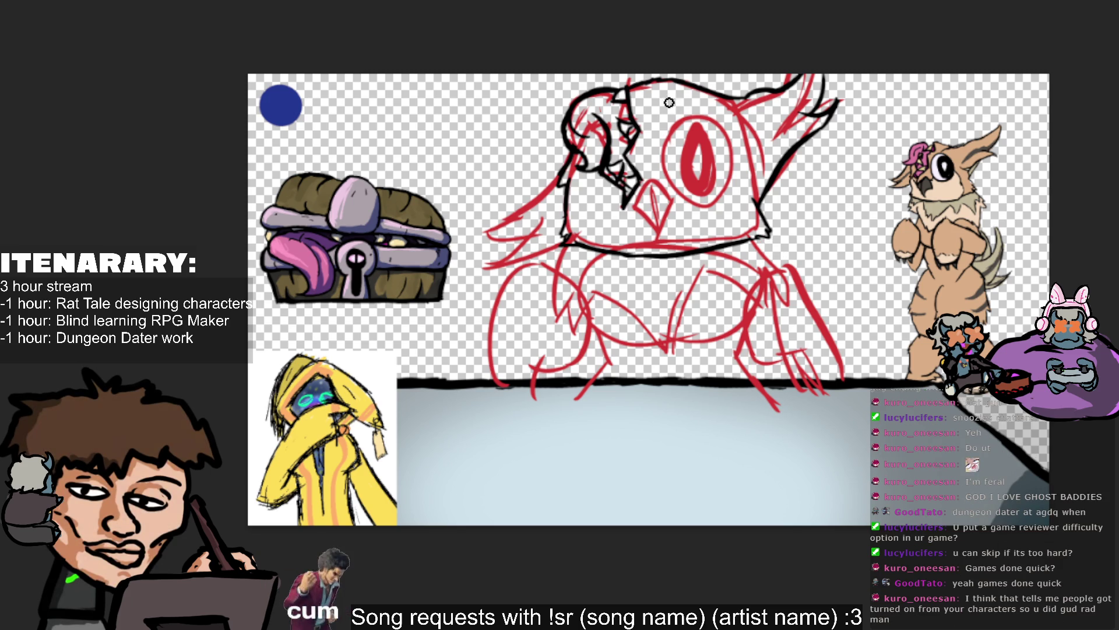
mouse_move(681, 123)
left_mouse_down()
mouse_move(712, 155)
mouse_move(700, 102)
mouse_move(758, 142)
left_mouse_up()
key("ctrl+z")
key("ctrl+z")
key("ctrl+z")
key("ctrl+z")
key("ctrl+z")
left_click_drag(705, 114, 736, 150)
key("ctrl+z")
mouse_move(671, 114)
left_mouse_down()
mouse_move(726, 187)
mouse_move(699, 179)
left_mouse_up()
key("ctrl+z")
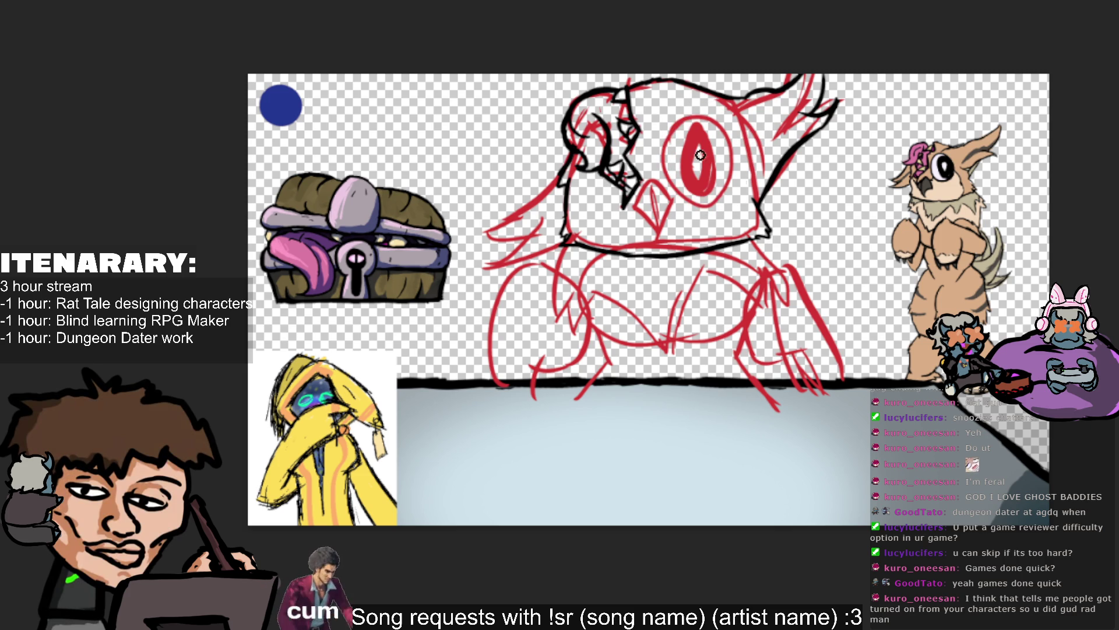
key("ctrl+z")
left_click_drag(670, 116, 728, 201)
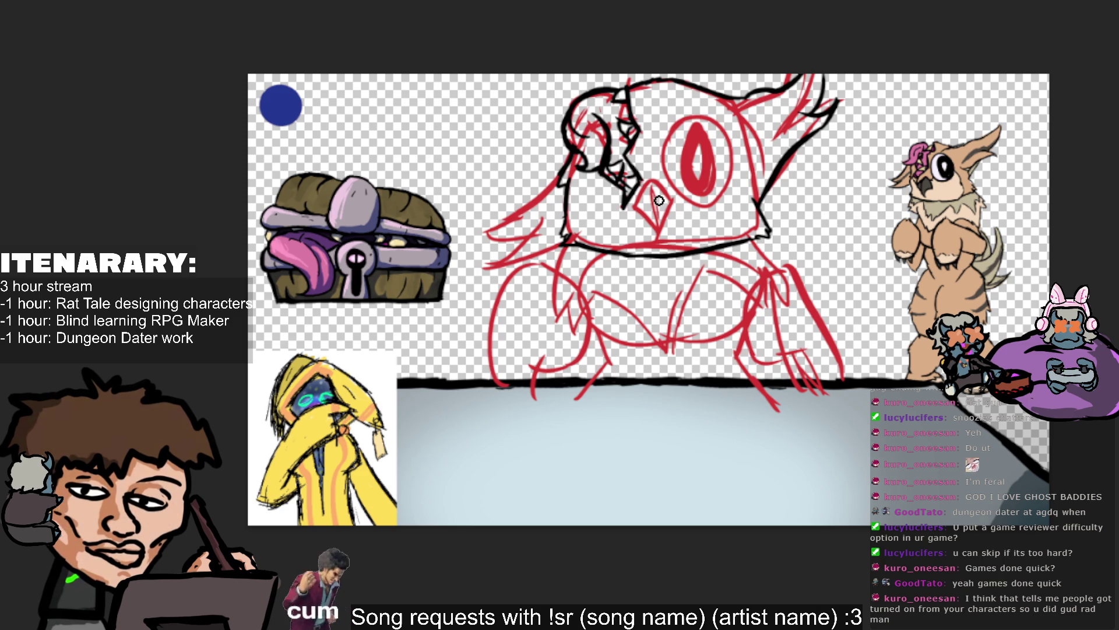
Ink the curve under and beside the eye through repeated retries, then hide the red sketch.
left_click_drag(712, 206, 672, 156)
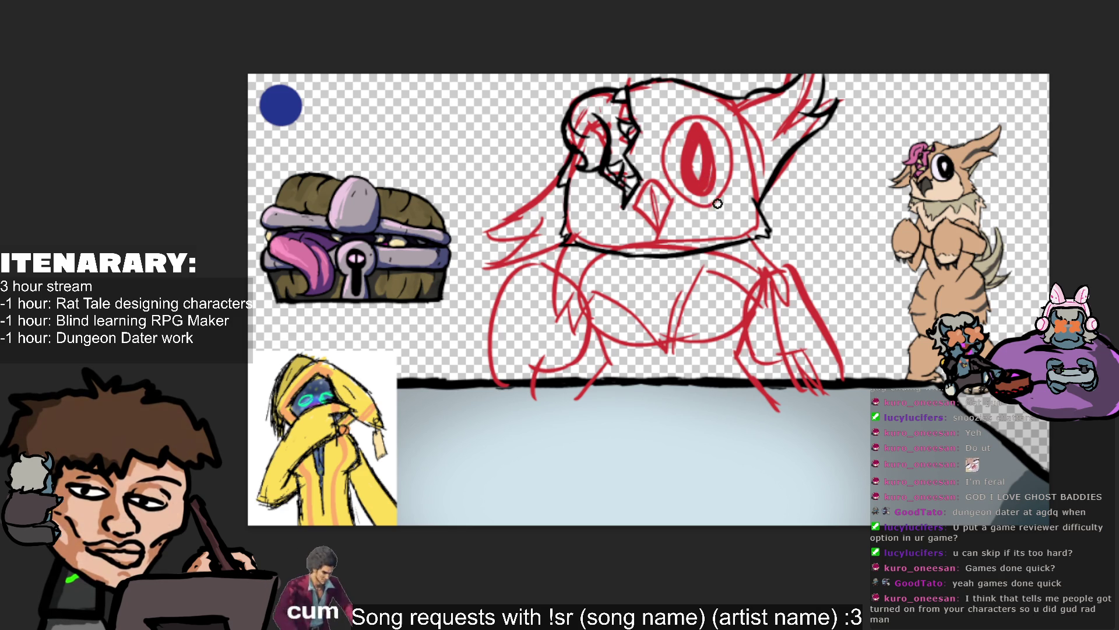
key("ctrl+z")
left_click_drag(712, 208, 670, 116)
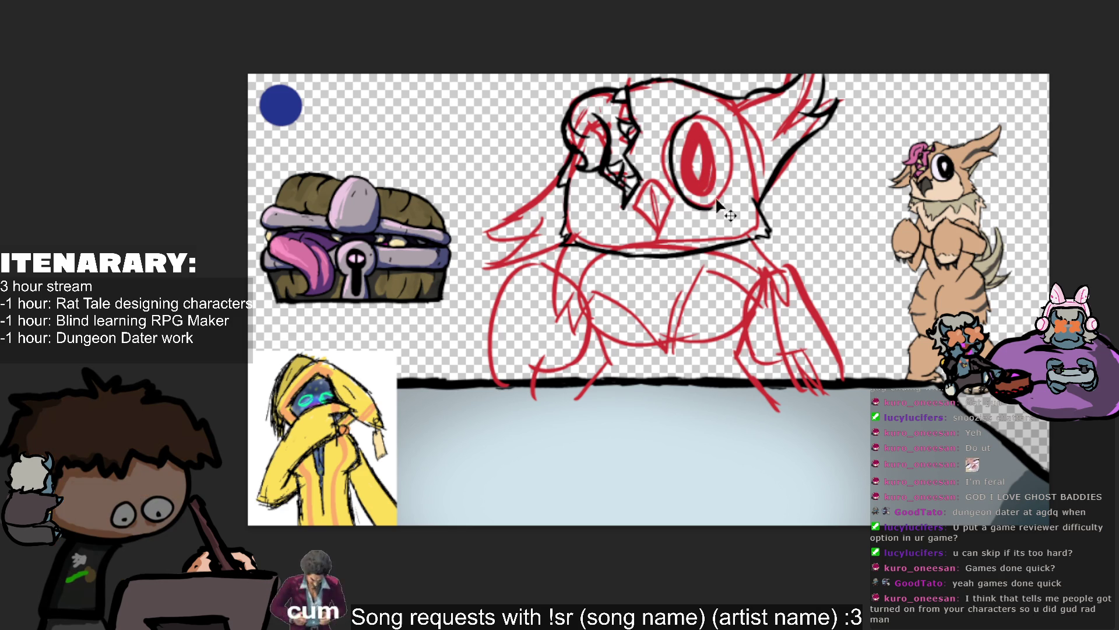
left_click_drag(714, 206, 664, 145)
key("ctrl+z")
left_click_drag(713, 206, 676, 125)
key("ctrl+z")
left_click_drag(714, 206, 668, 123)
key("ctrl+z")
left_click_drag(714, 207, 668, 128)
key("ctrl+z")
key("ctrl+z")
left_click_drag(709, 205, 659, 114)
key("ctrl+z")
left_click_drag(688, 204, 662, 125)
key("ctrl+z")
left_click_drag(707, 192, 714, 211)
key("ctrl+z")
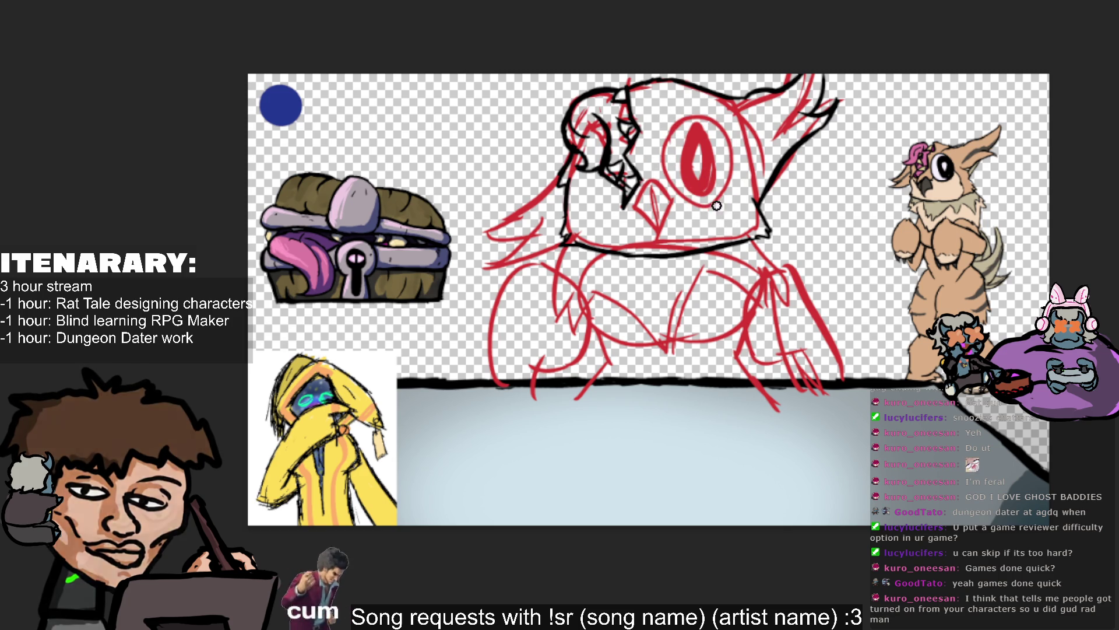
left_click_drag(699, 181, 662, 113)
key("ctrl+z")
key("ctrl+z")
mouse_move(693, 181)
left_mouse_down()
mouse_move(740, 158)
mouse_move(716, 205)
left_mouse_up()
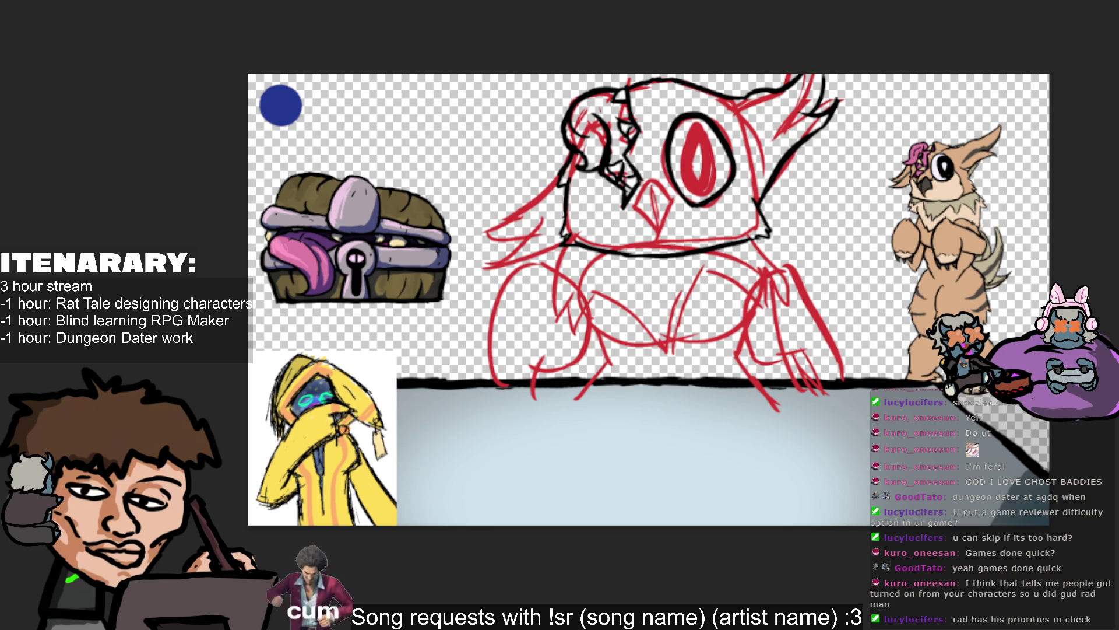
key("Delete")
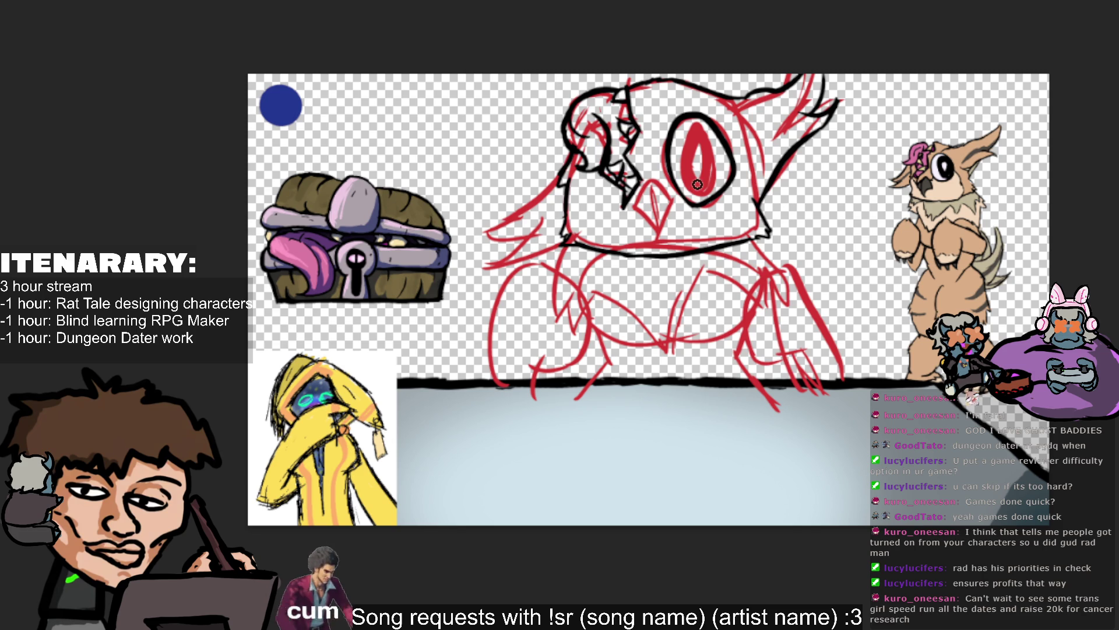
Draw a narrow black pupil with a white highlight inside the eye, then darken its right side and bottom.
mouse_move(699, 139)
left_mouse_down()
mouse_move(693, 178)
mouse_move(699, 185)
mouse_move(700, 140)
mouse_move(705, 193)
mouse_move(691, 178)
mouse_move(707, 183)
left_mouse_up()
key("ctrl+z")
mouse_move(697, 137)
left_mouse_down()
mouse_move(688, 186)
mouse_move(702, 130)
mouse_move(688, 144)
mouse_move(709, 187)
left_mouse_up()
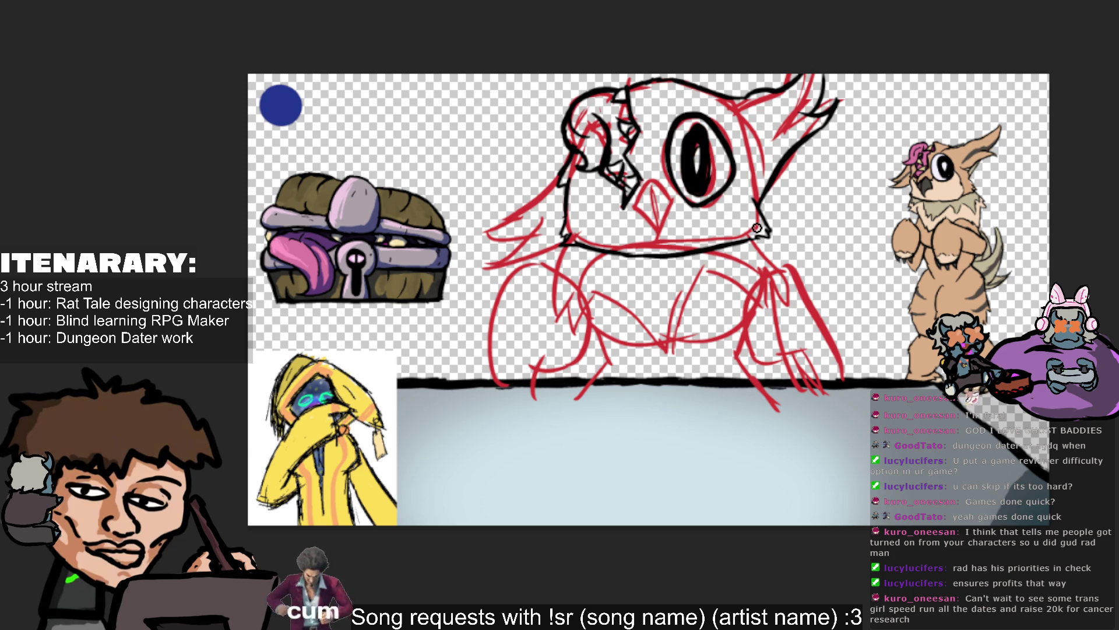
key("Delete")
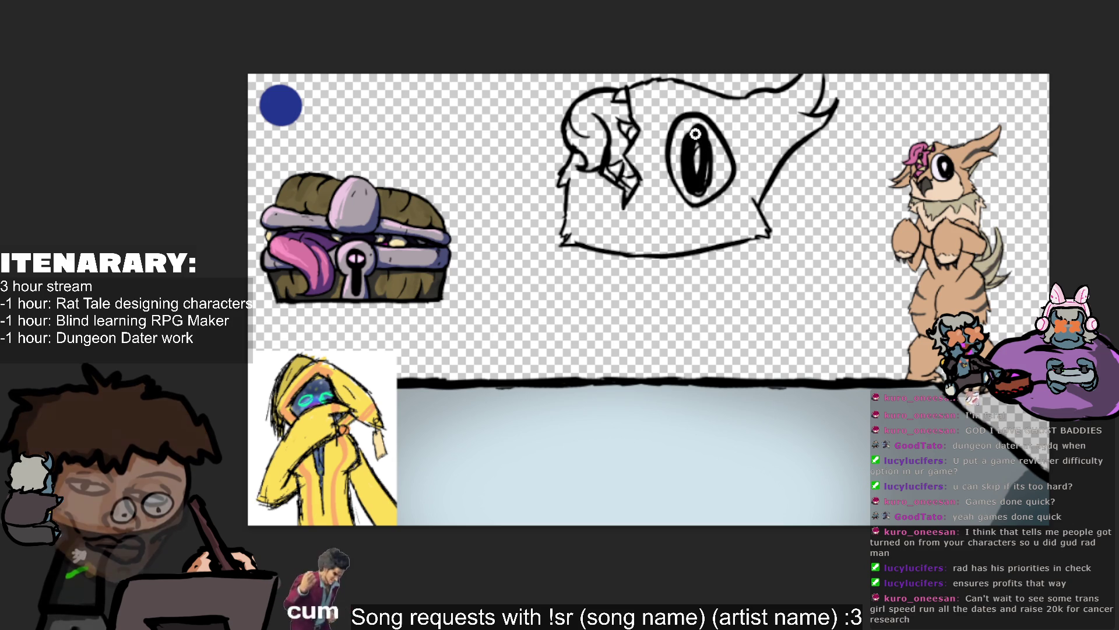
left_click_drag(699, 131, 692, 129)
Touch up the pupil, trace the beak's right edge in black, and hide the sketch to check.
mouse_move(710, 170)
left_mouse_down()
mouse_move(691, 139)
mouse_move(706, 176)
left_mouse_up()
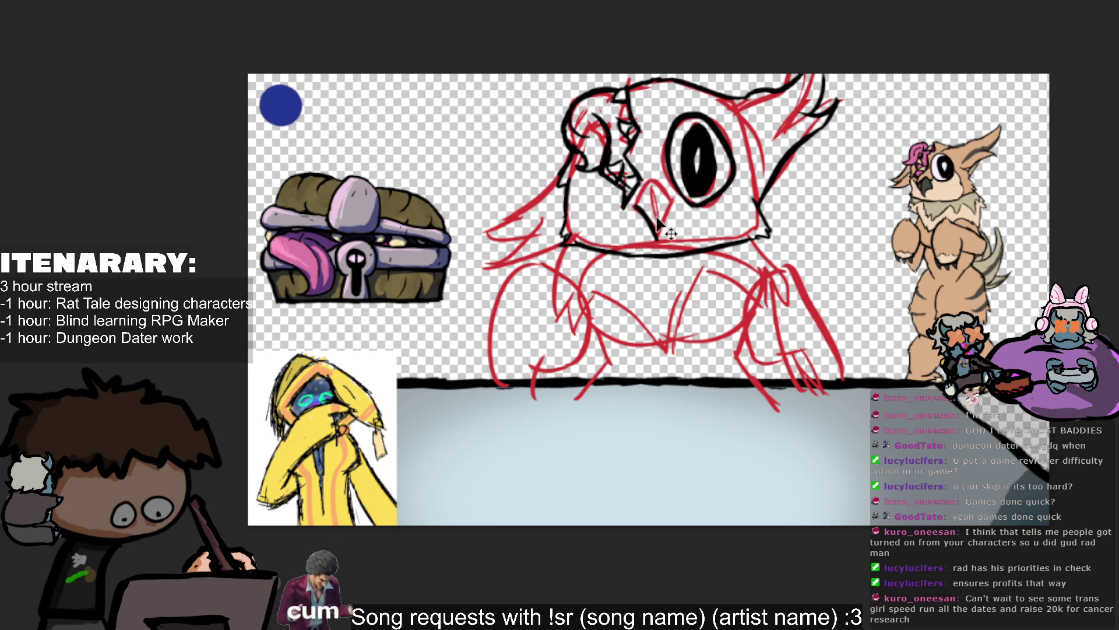
left_click_drag(657, 238, 676, 211)
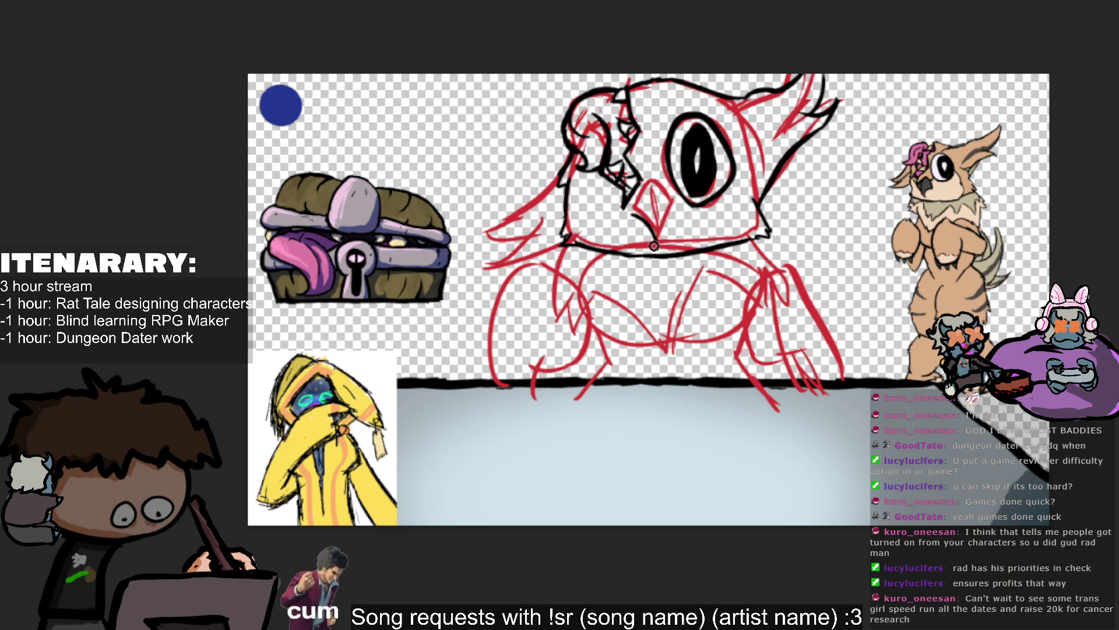
mouse_move(656, 242)
left_mouse_down()
mouse_move(682, 201)
mouse_move(676, 213)
left_mouse_up()
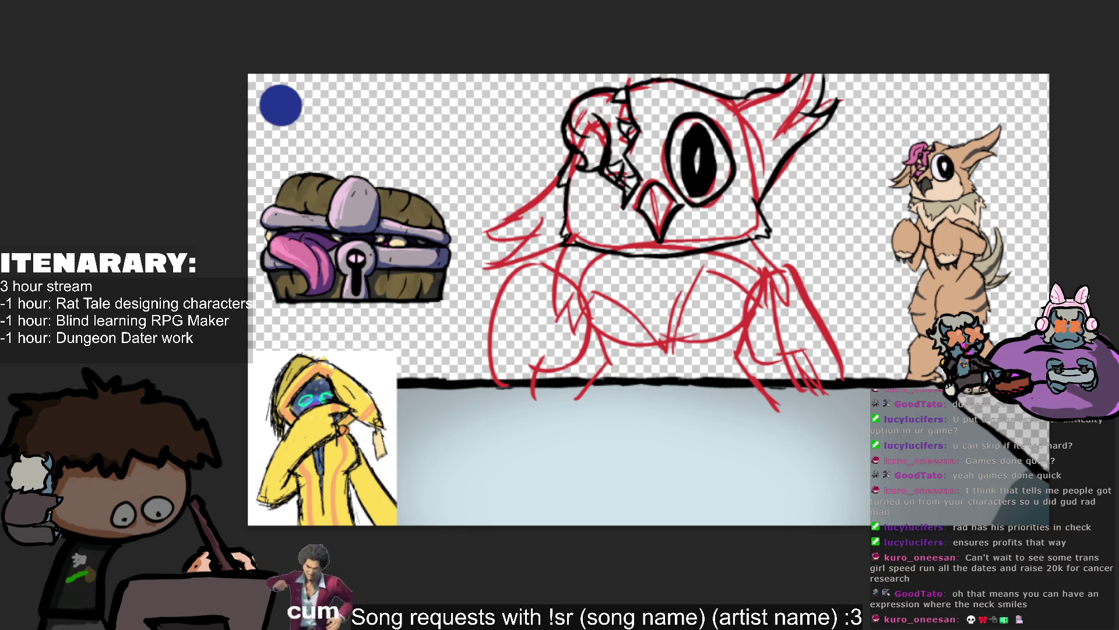
key("Delete")
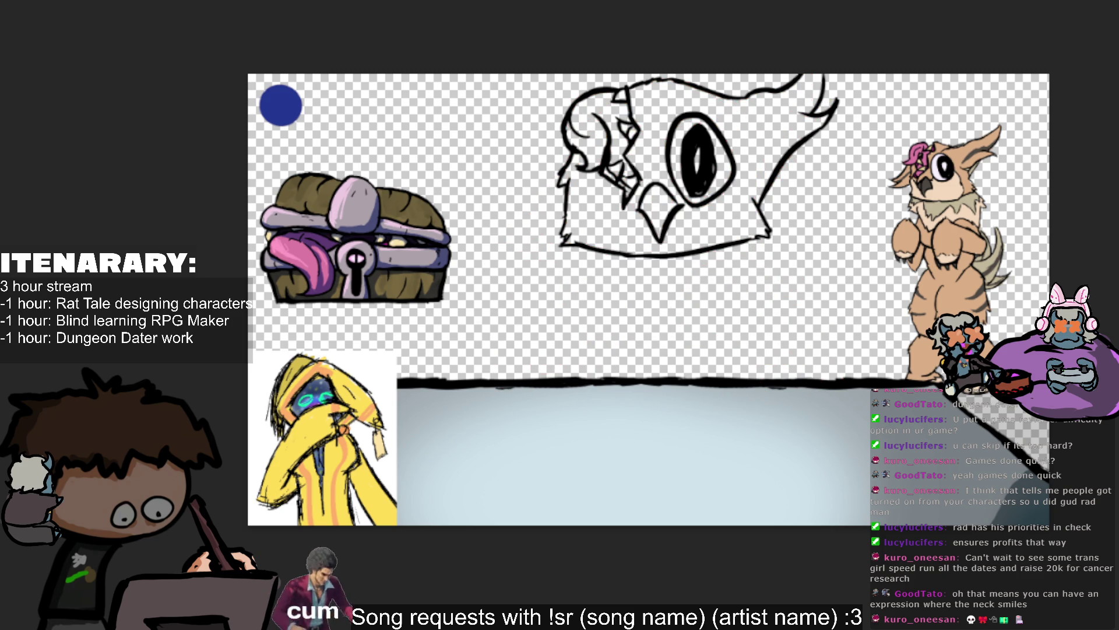
Ink a line down the middle of the owl's beak, then flip the canvas horizontally with the sketch showing.
left_click_drag(657, 187, 660, 241)
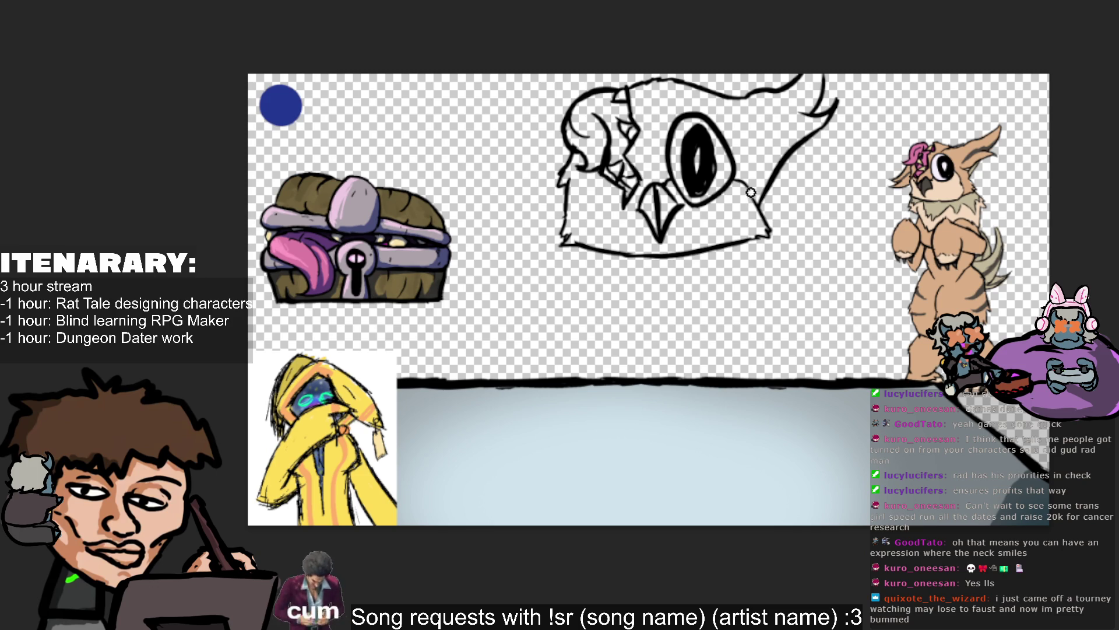
key("v")
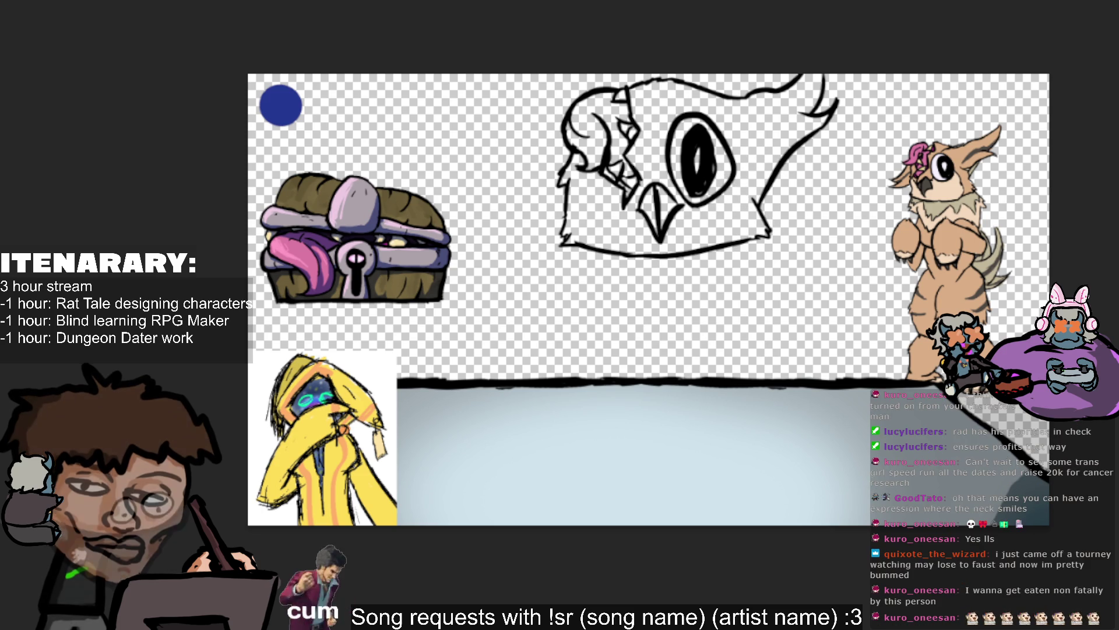
key("ctrl+z")
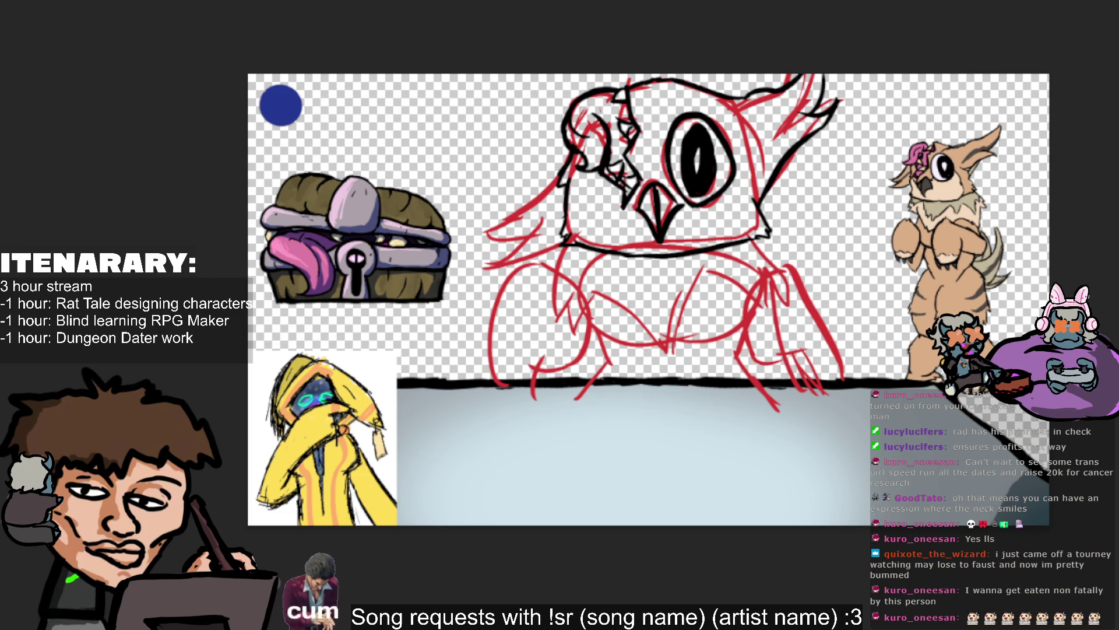
key("h")
key("h")
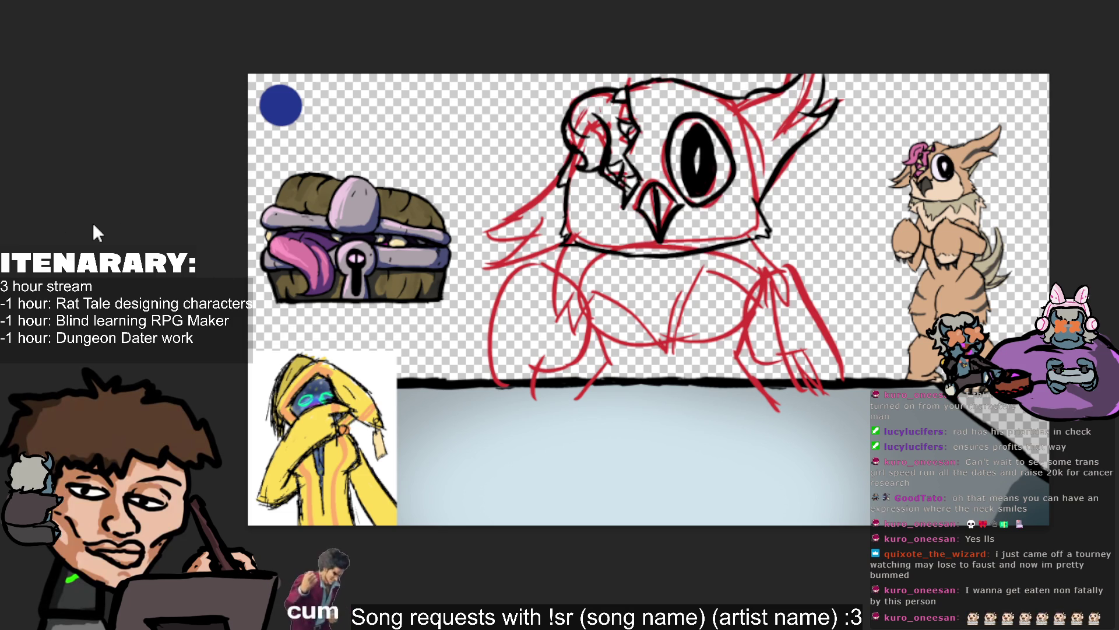
Mirror the canvas, hide the red sketch, and ink the owl's jaw line.
key("h")
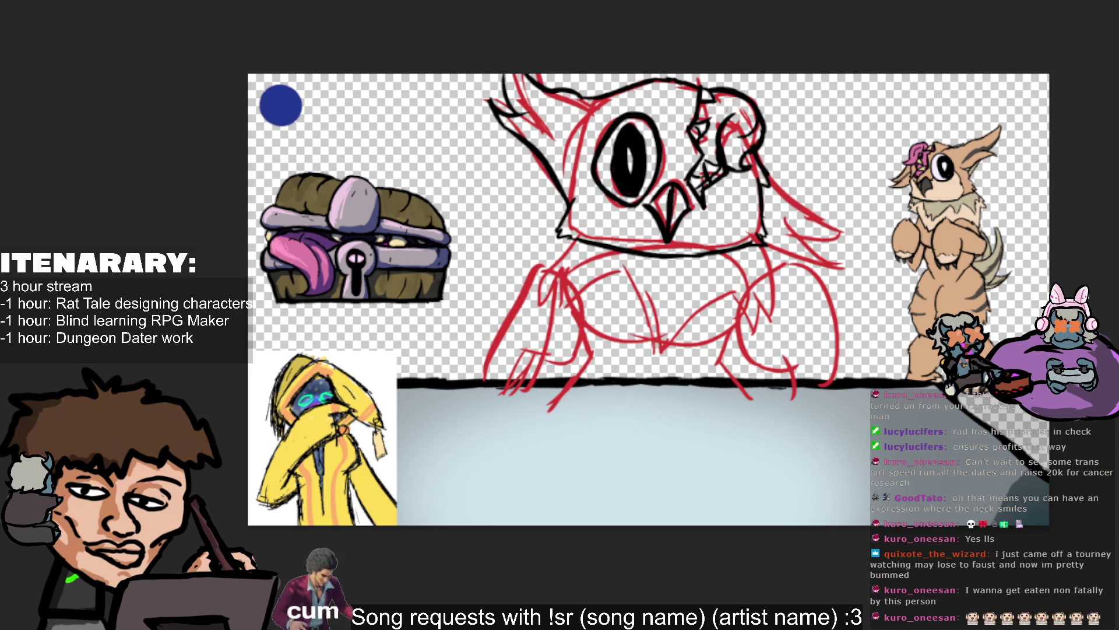
key("Delete")
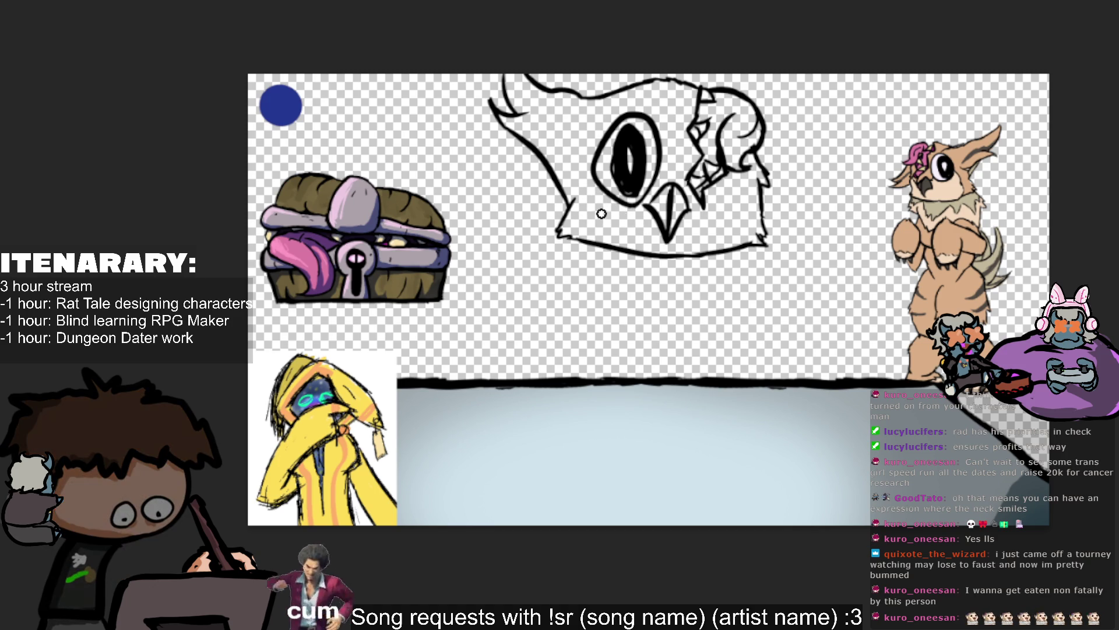
left_click_drag(587, 241, 584, 198)
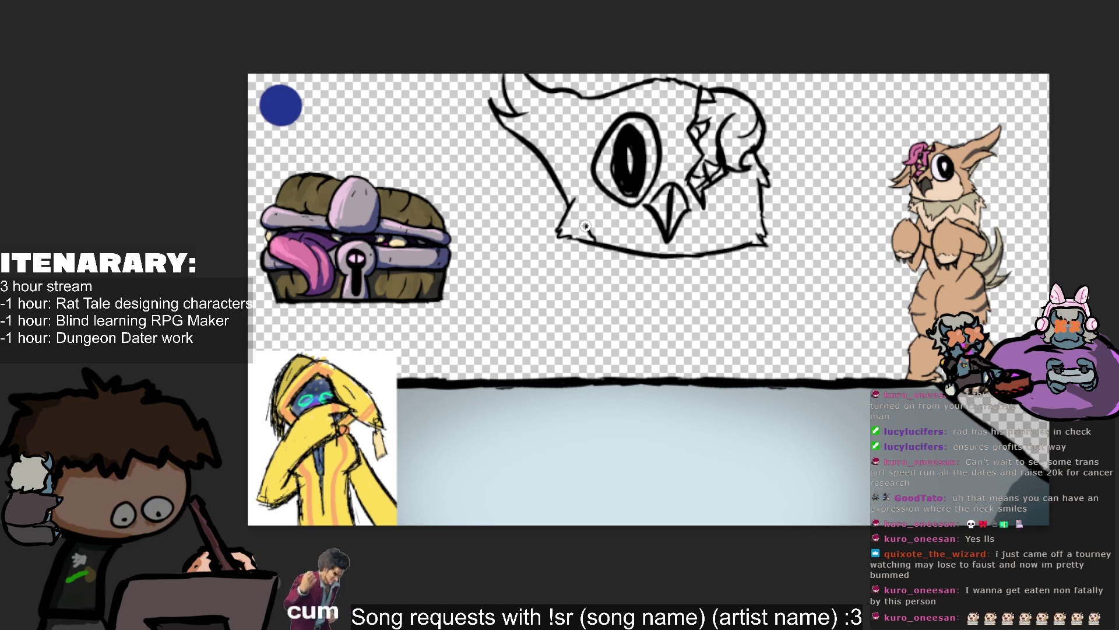
key("ctrl+z")
left_click_drag(589, 241, 587, 211)
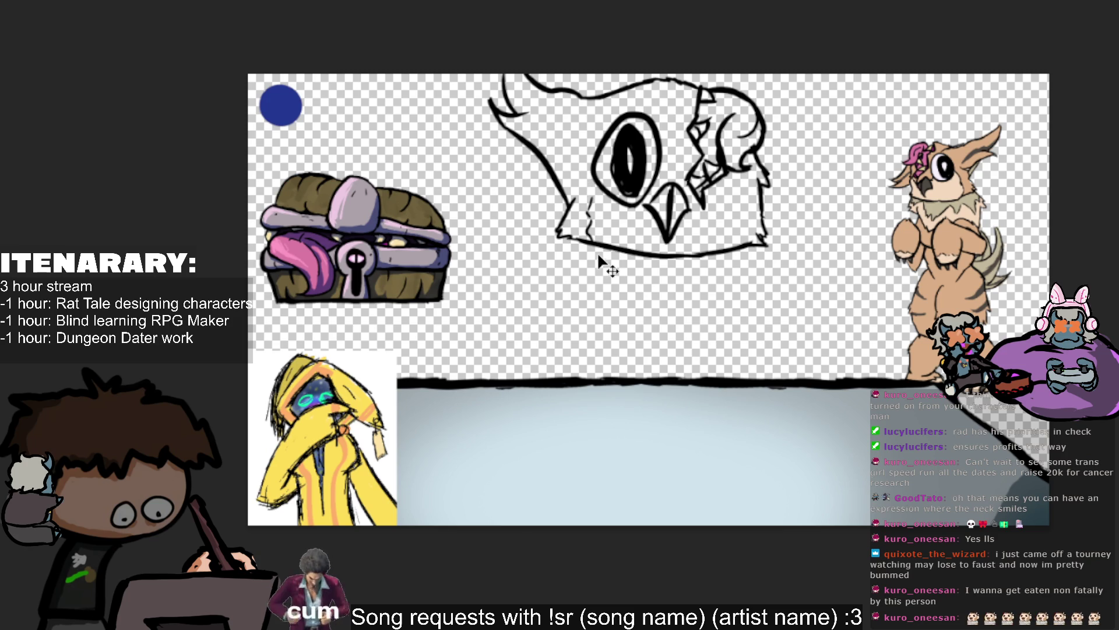
Ink a thin left cheek outline from chin toward the eye, retrying until it looks right.
left_click_drag(588, 244, 594, 179)
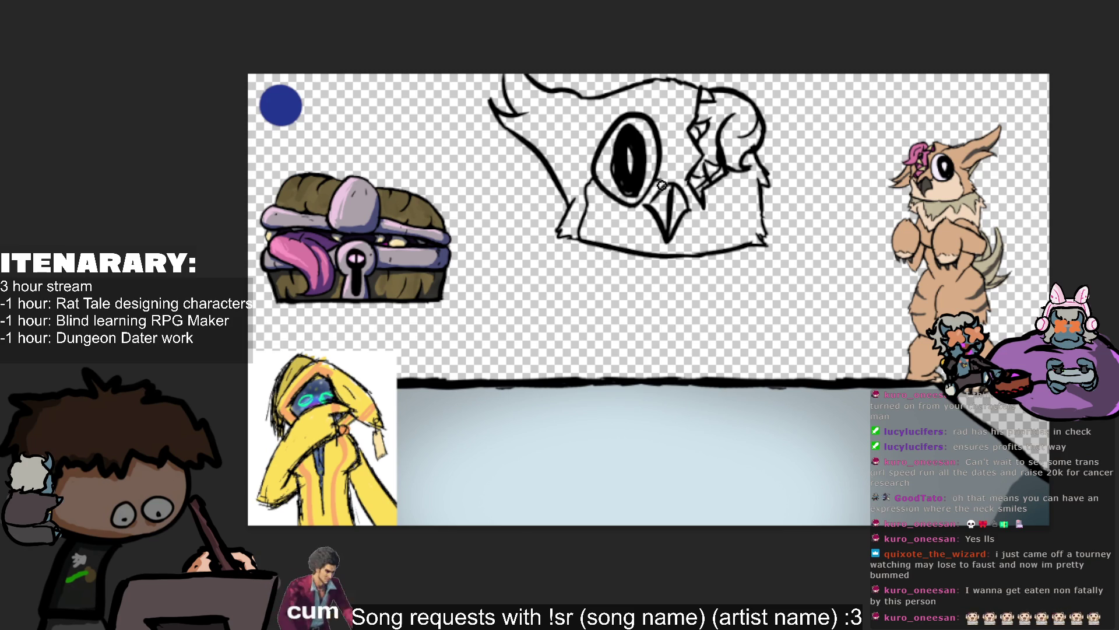
key("ctrl+z")
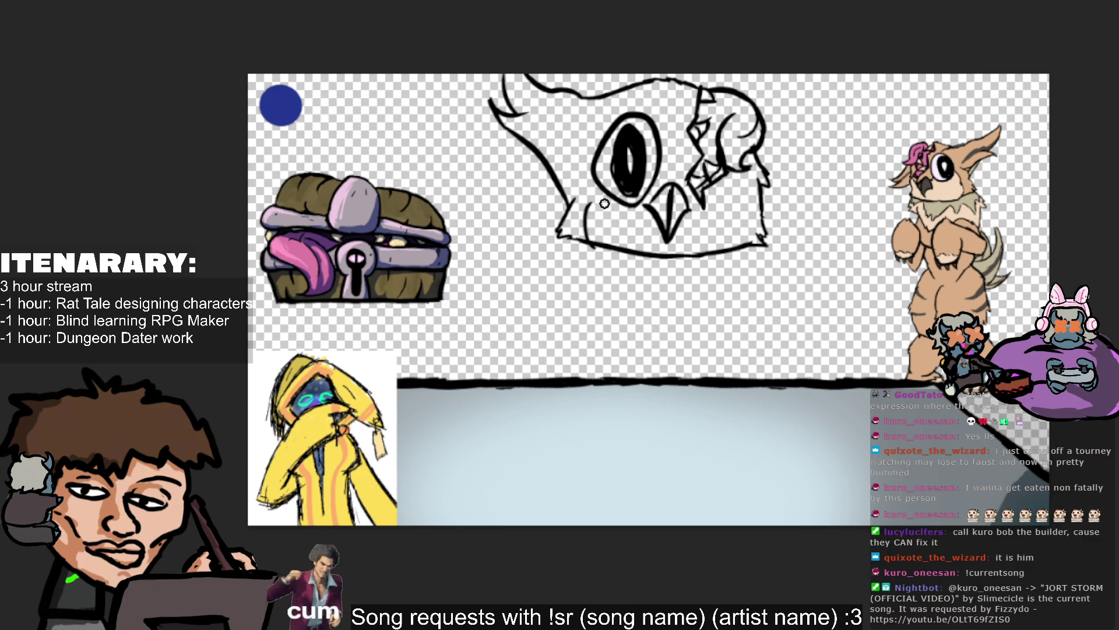
left_click_drag(578, 221, 597, 186)
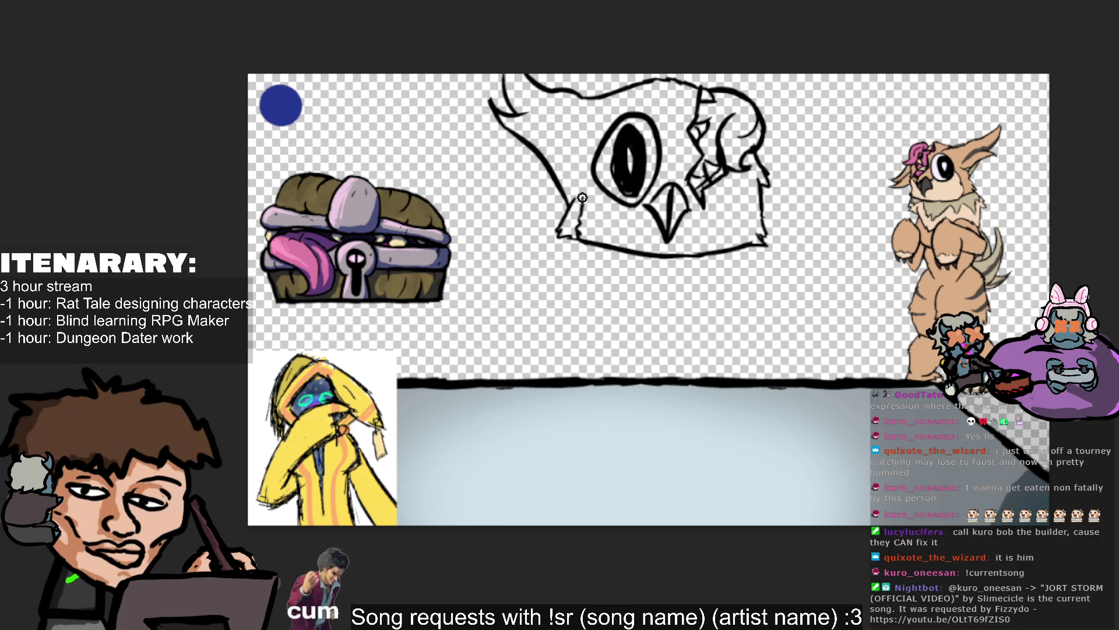
key("ctrl+z")
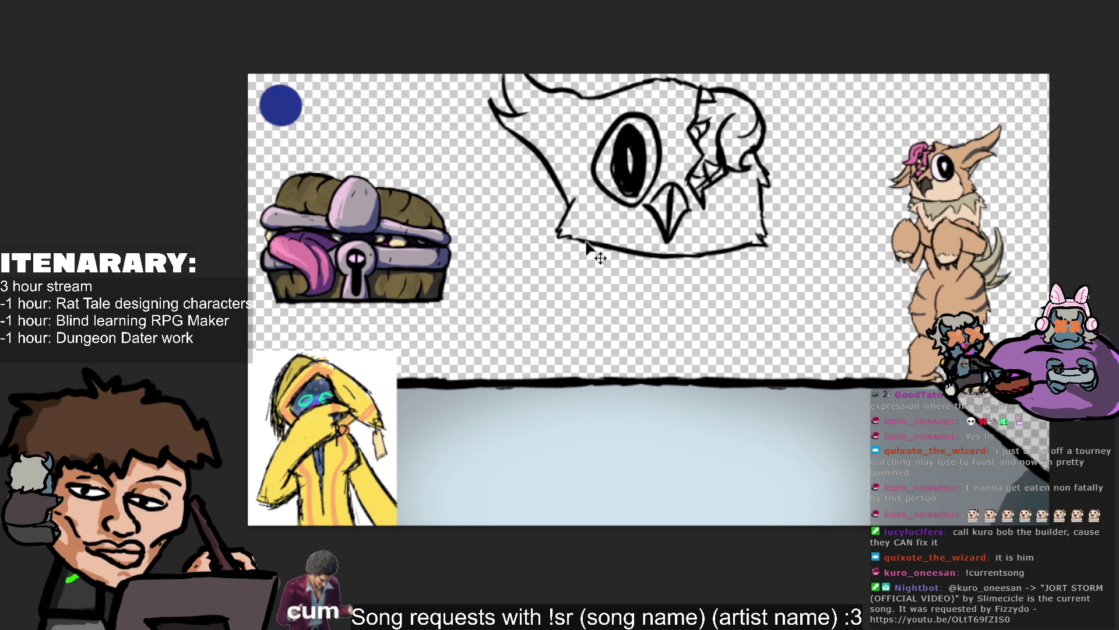
left_click_drag(576, 215, 586, 182)
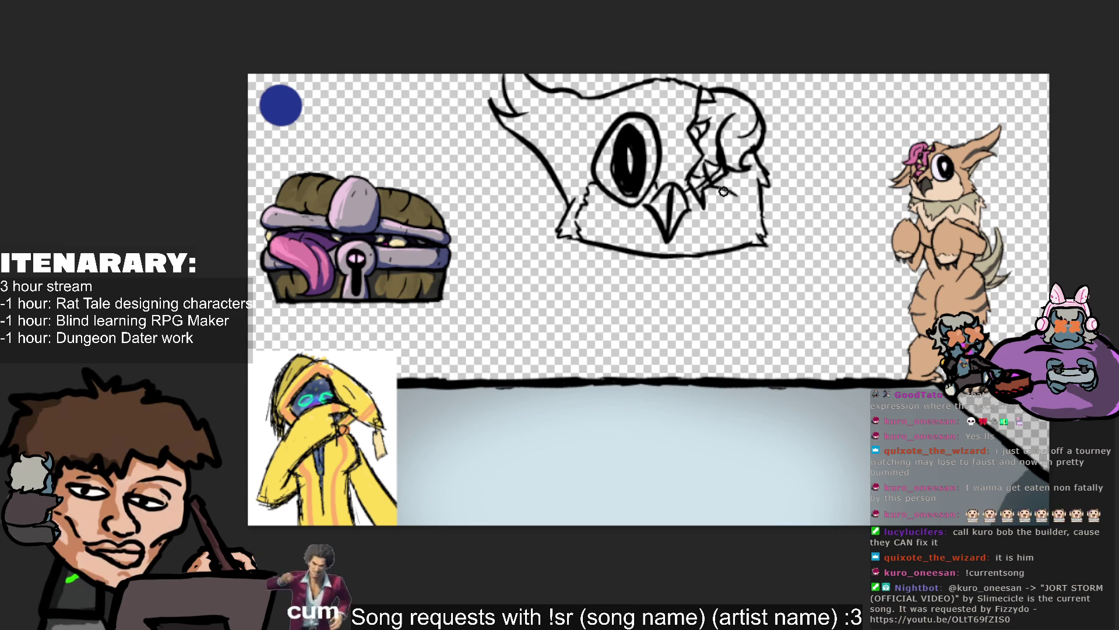
Add jagged fur strokes on both cheeks, show the red sketch, and start a stroke off the head's right side.
mouse_move(706, 195)
left_mouse_down()
mouse_move(718, 187)
mouse_move(753, 234)
left_mouse_up()
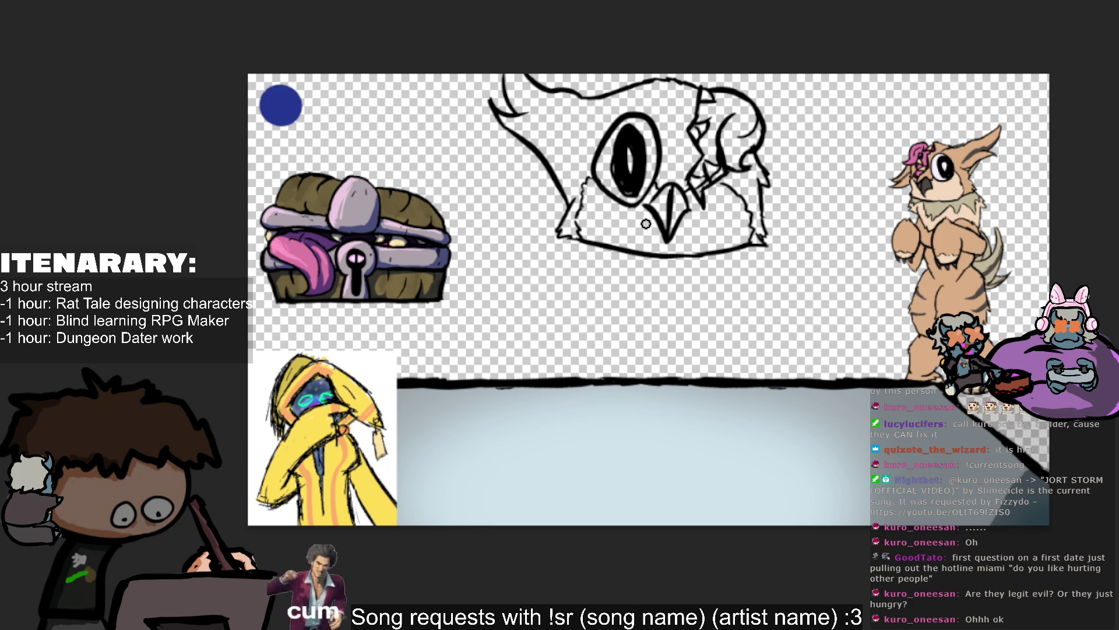
left_click_drag(589, 185, 580, 233)
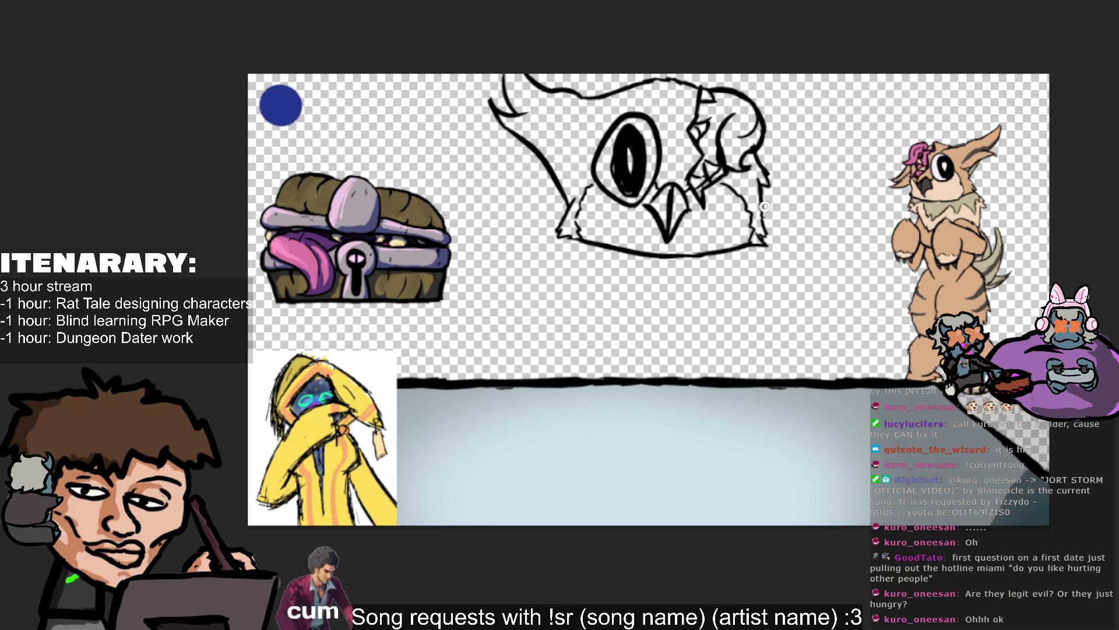
key("ctrl+z")
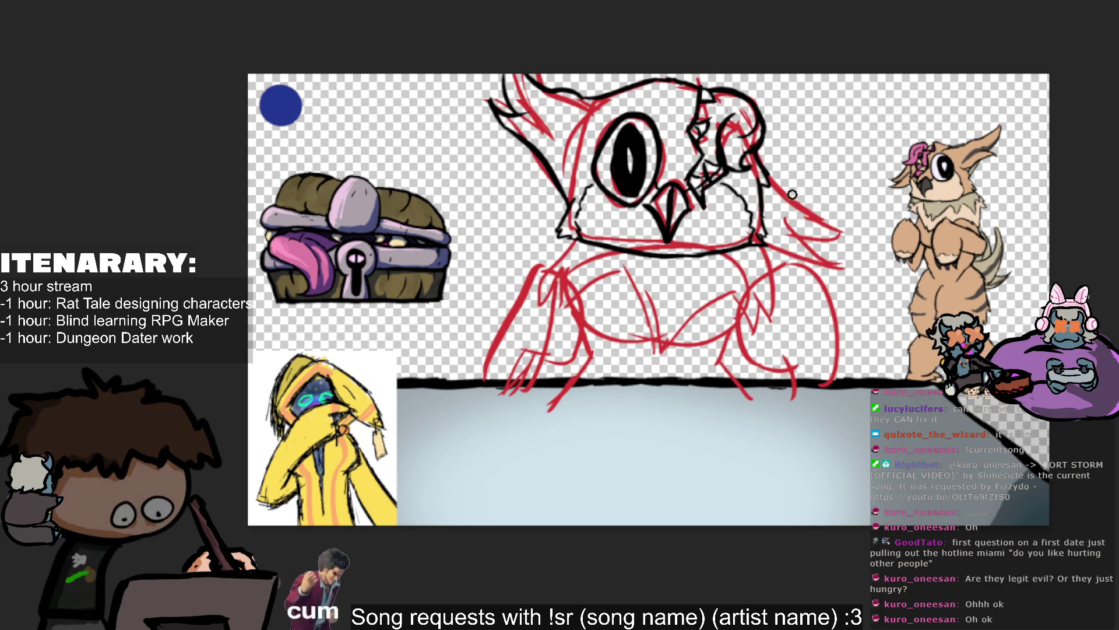
left_click_drag(777, 174, 825, 215)
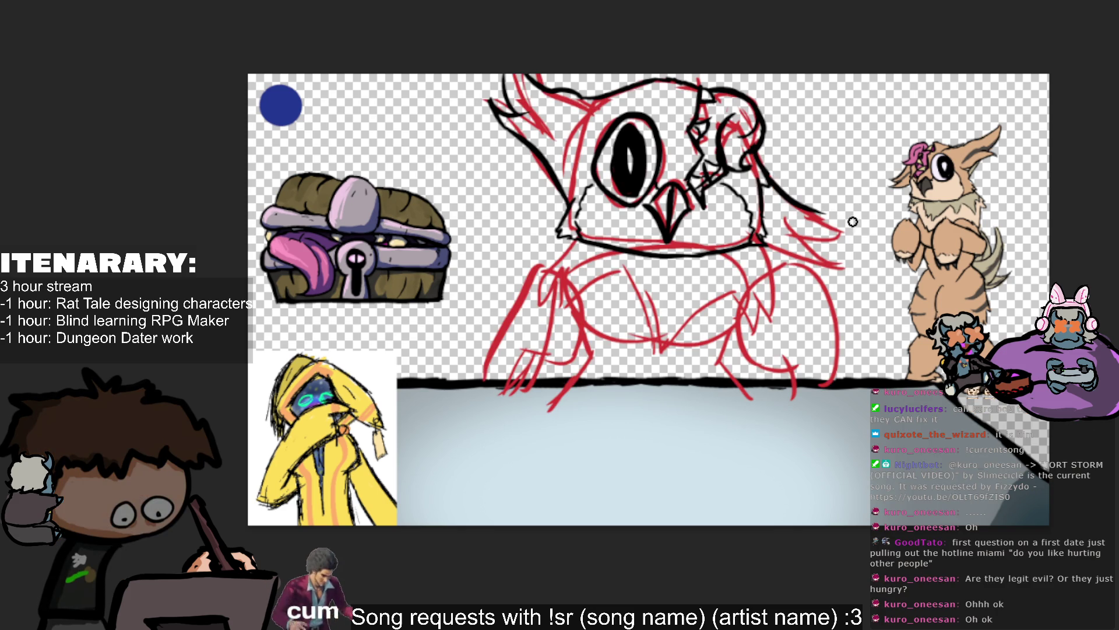
Ink the pointed right wing off the head, with its tip and lower edge, toggling the sketch to check.
key("ctrl+z")
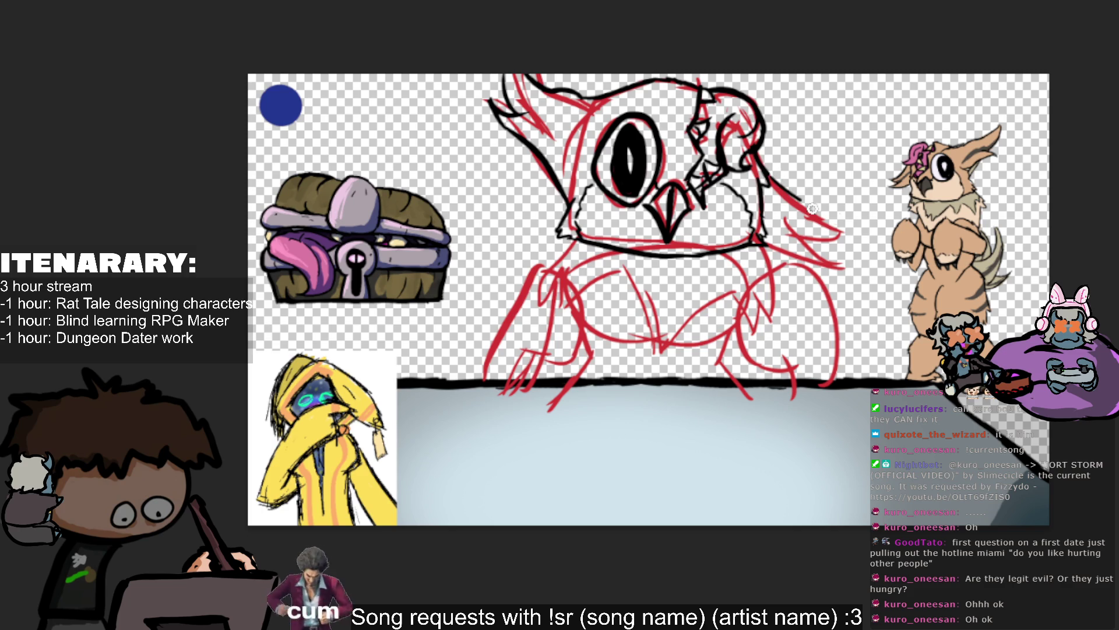
left_click_drag(772, 184, 788, 225)
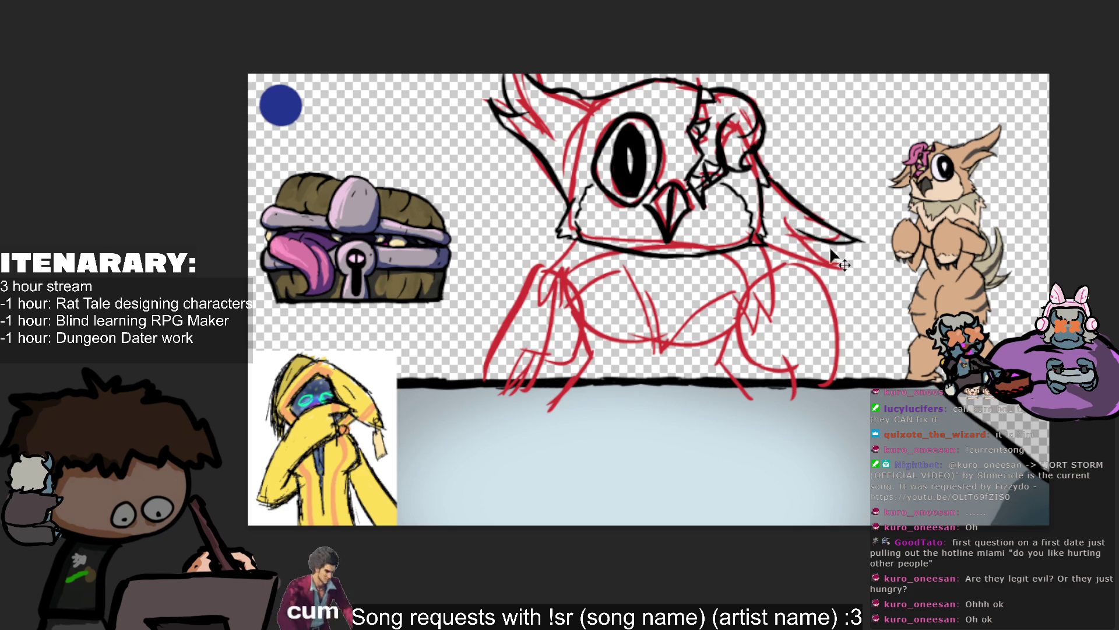
key("ctrl+z")
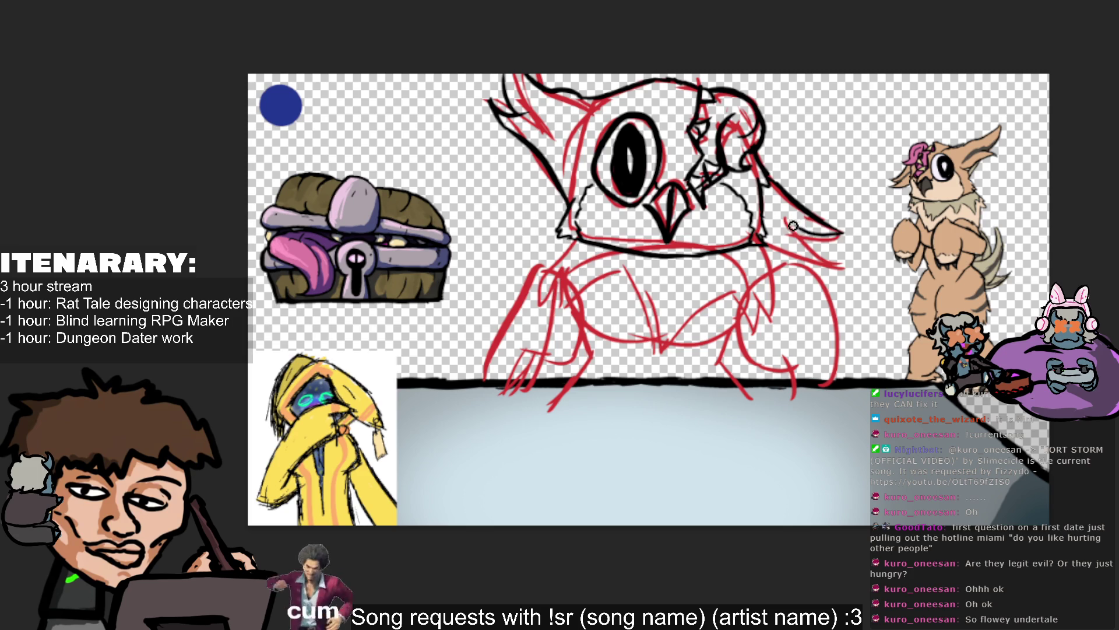
mouse_move(837, 236)
left_mouse_down()
mouse_move(799, 224)
mouse_move(854, 241)
mouse_move(796, 238)
mouse_move(824, 241)
left_mouse_up()
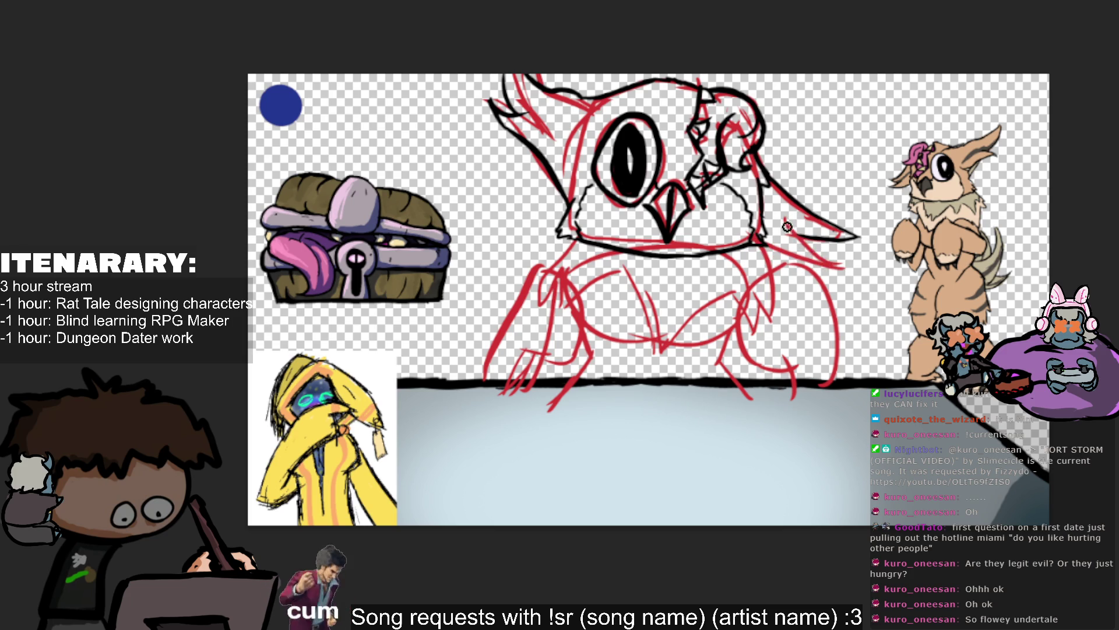
left_click_drag(846, 265, 765, 236)
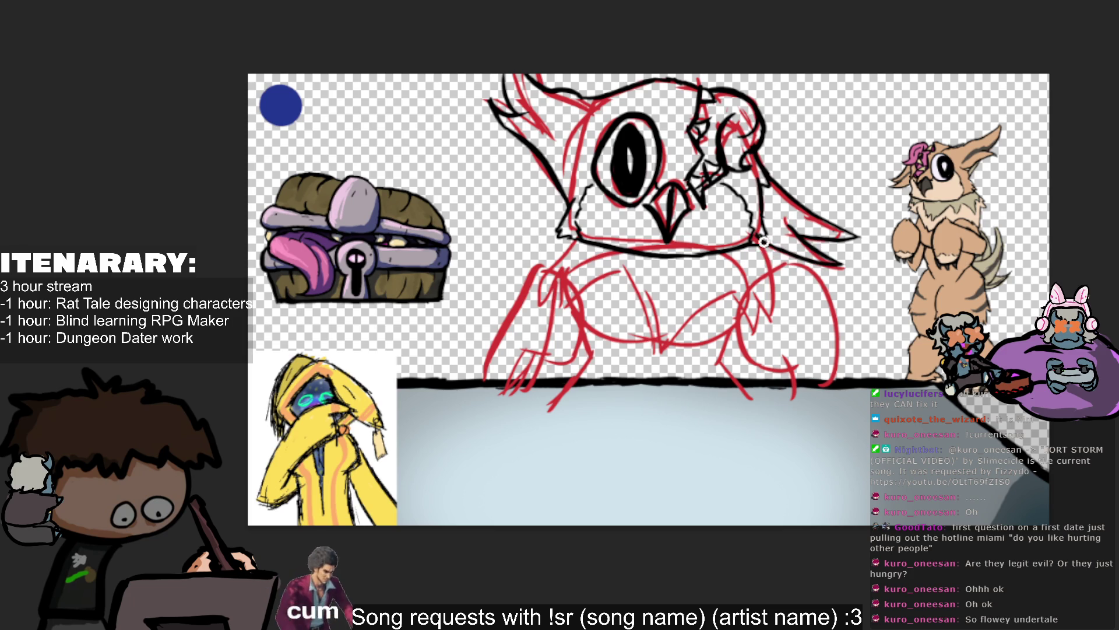
key("Delete")
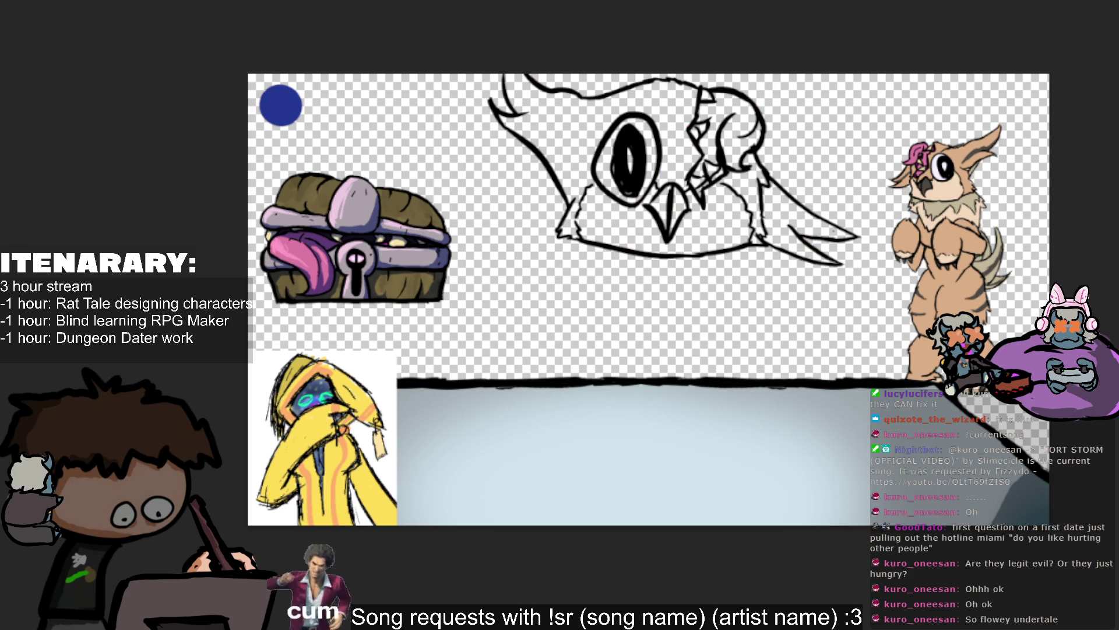
key("ctrl+z")
Toggle the red sketch on and off to compare the inked head against it.
key("Delete")
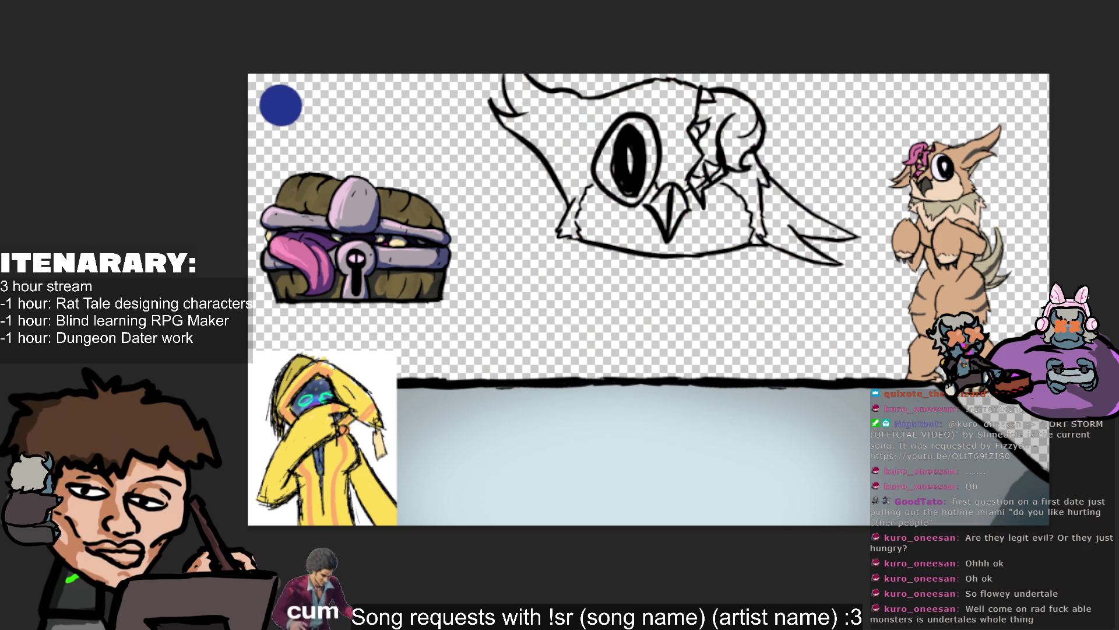
scroll(641, 291, "right", 2)
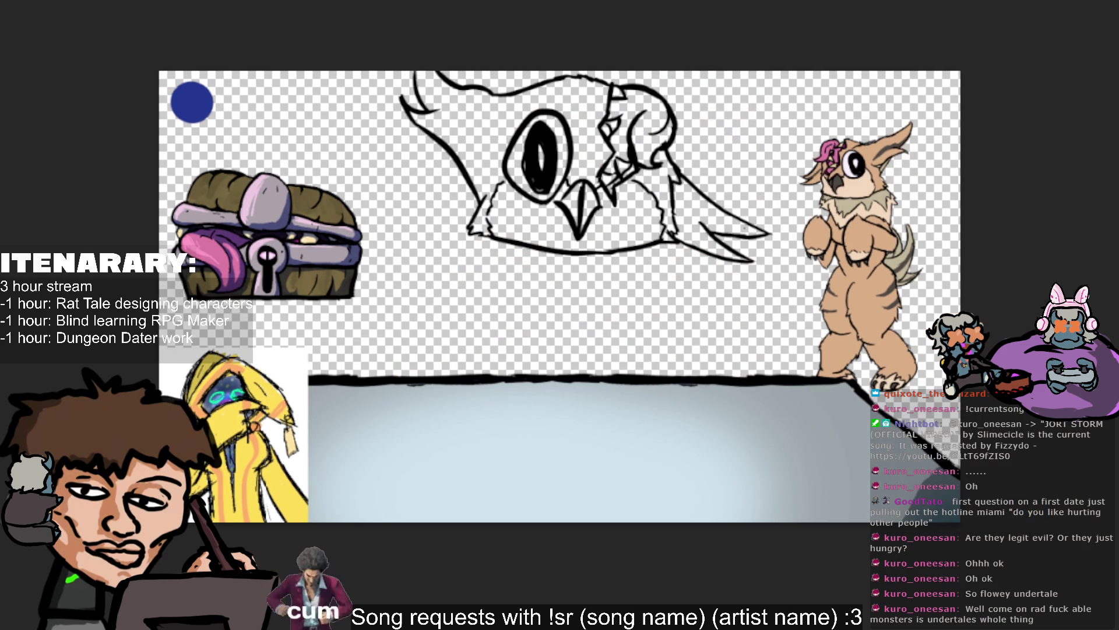
key("ctrl+z")
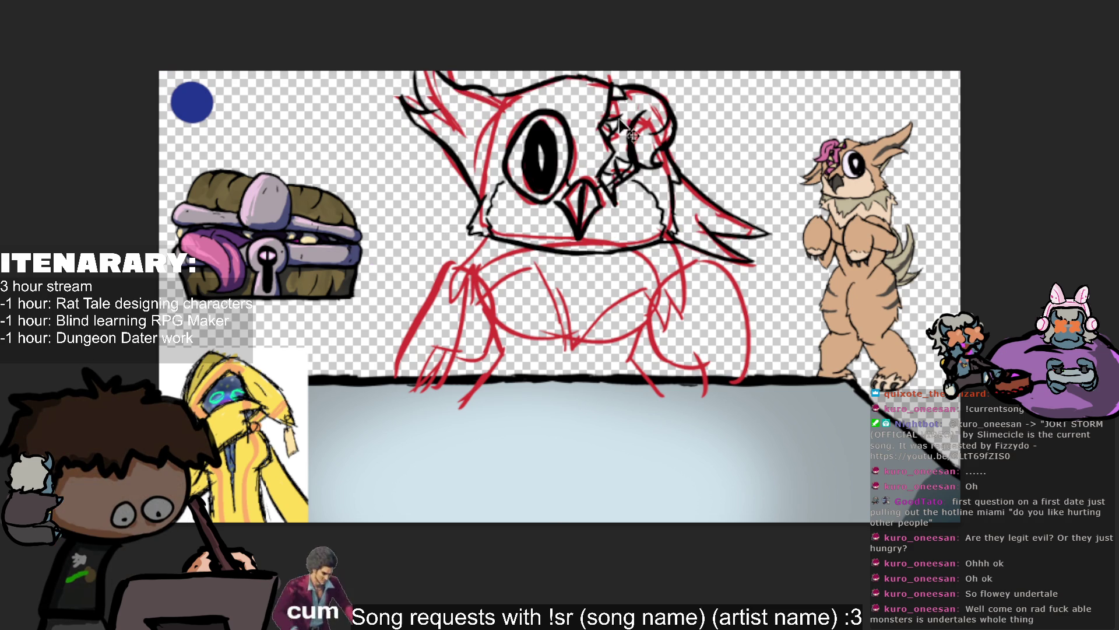
key("Delete")
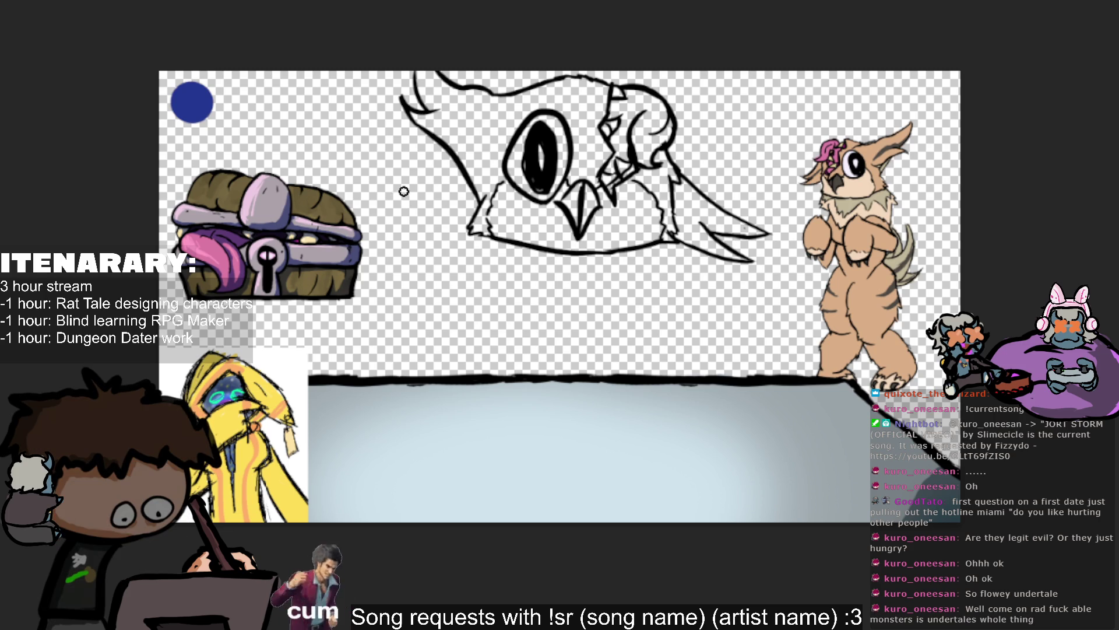
Extend a horn line on the inked head, show the red sketch, and mirror the canvas horizontally.
mouse_move(427, 116)
left_mouse_down()
mouse_move(463, 114)
mouse_move(484, 195)
left_mouse_up()
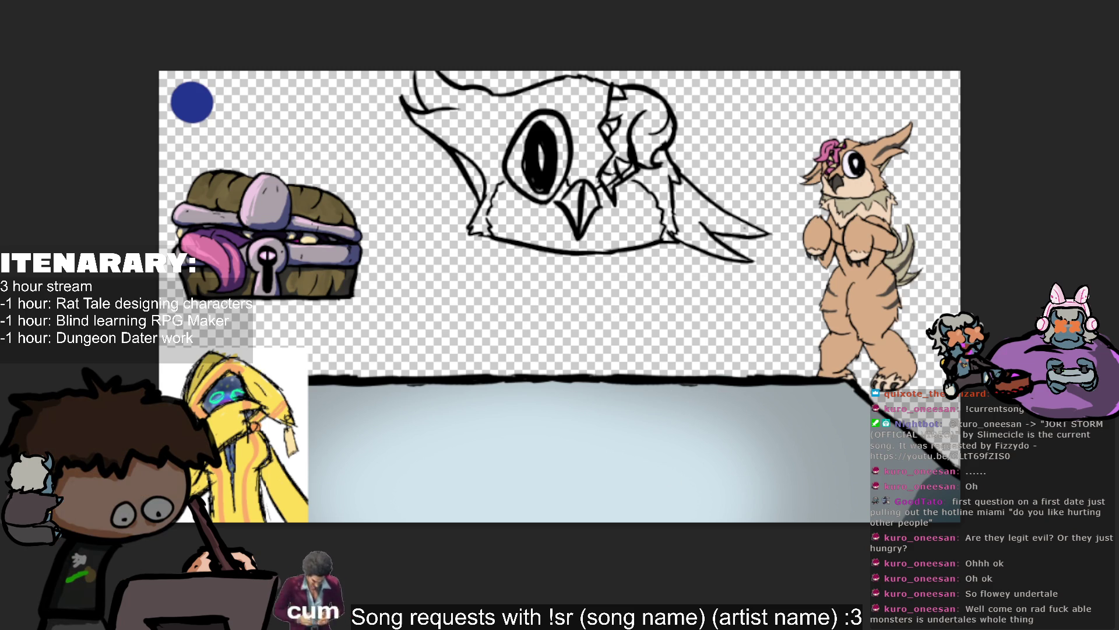
key("ctrl+z")
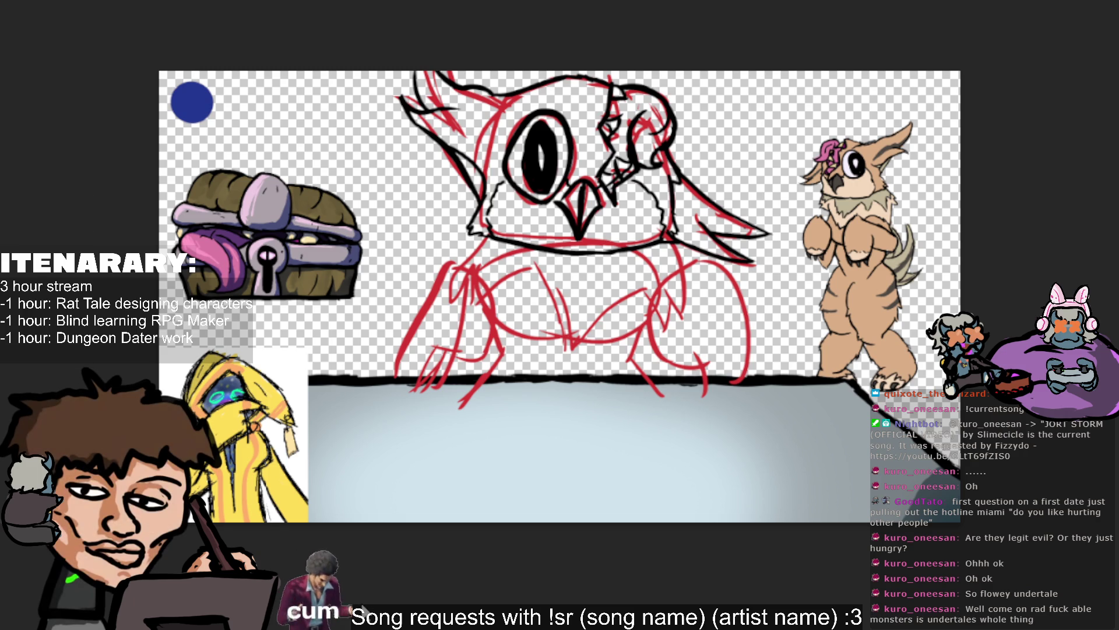
key("m")
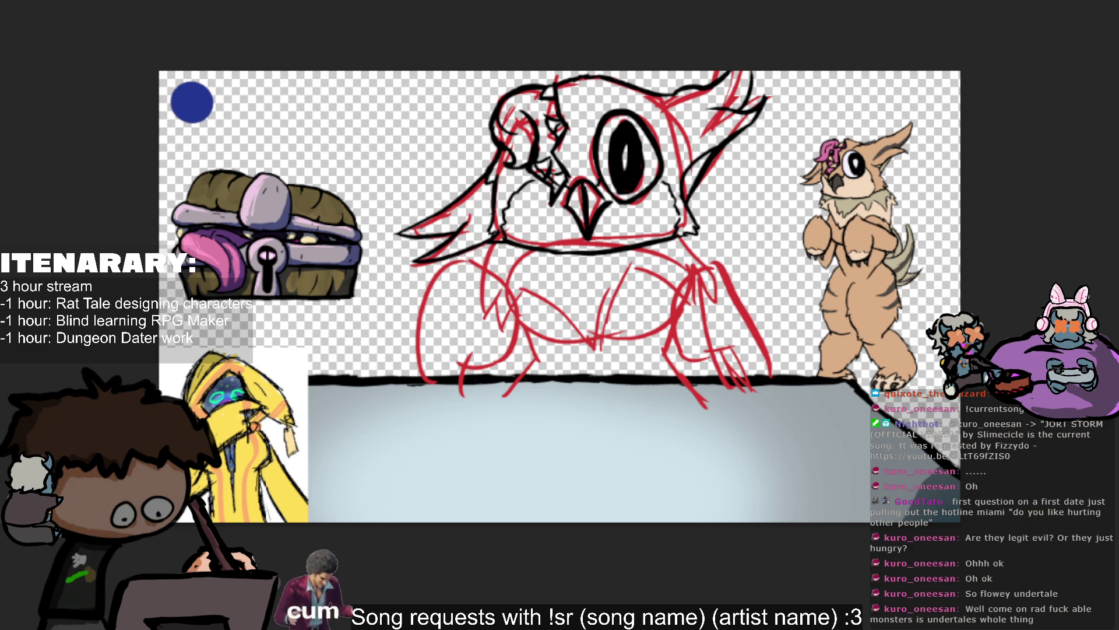
Hide the head lineart, then ink the left arm's outer edge from the floor up over the shoulder.
key("ctrl+z")
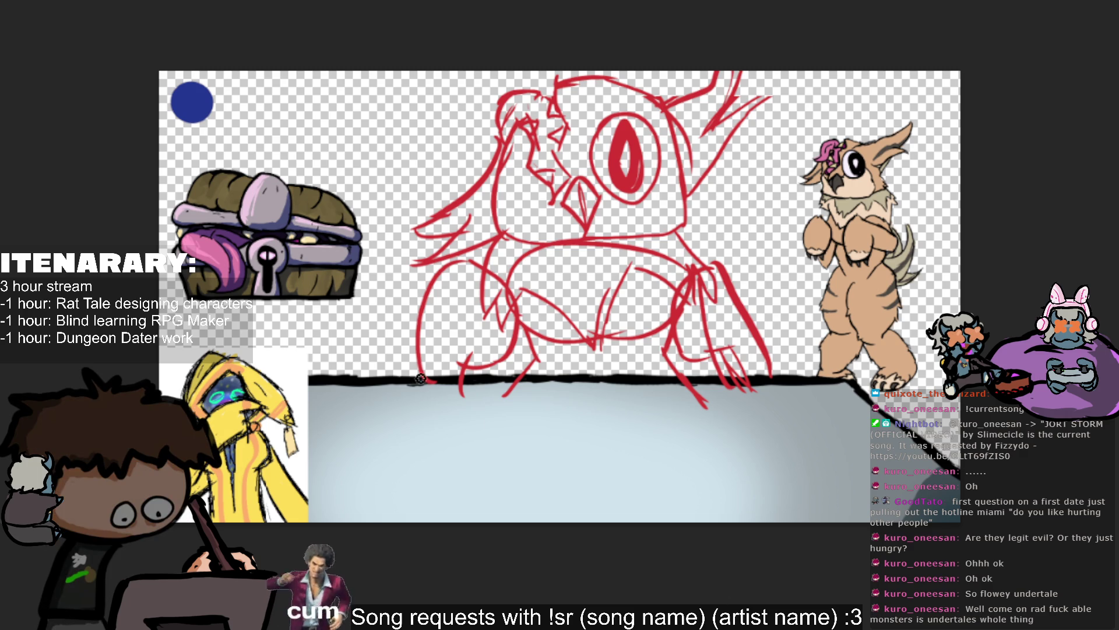
mouse_move(417, 377)
left_mouse_down()
mouse_move(475, 376)
mouse_move(438, 372)
mouse_move(417, 334)
left_mouse_up()
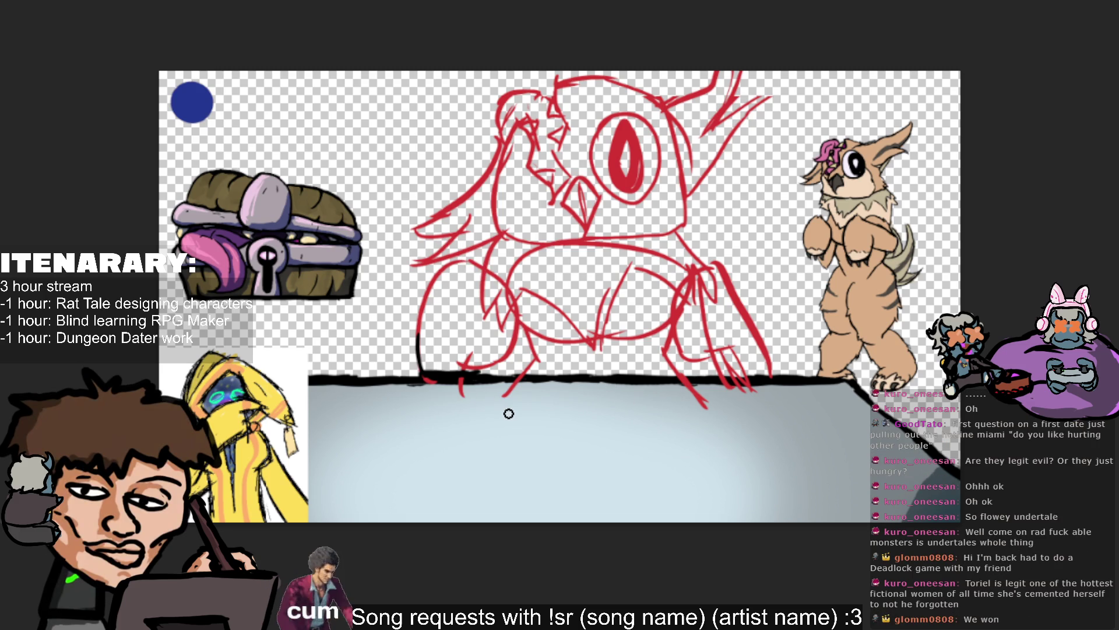
left_click_drag(418, 367, 419, 286)
key("ctrl+z")
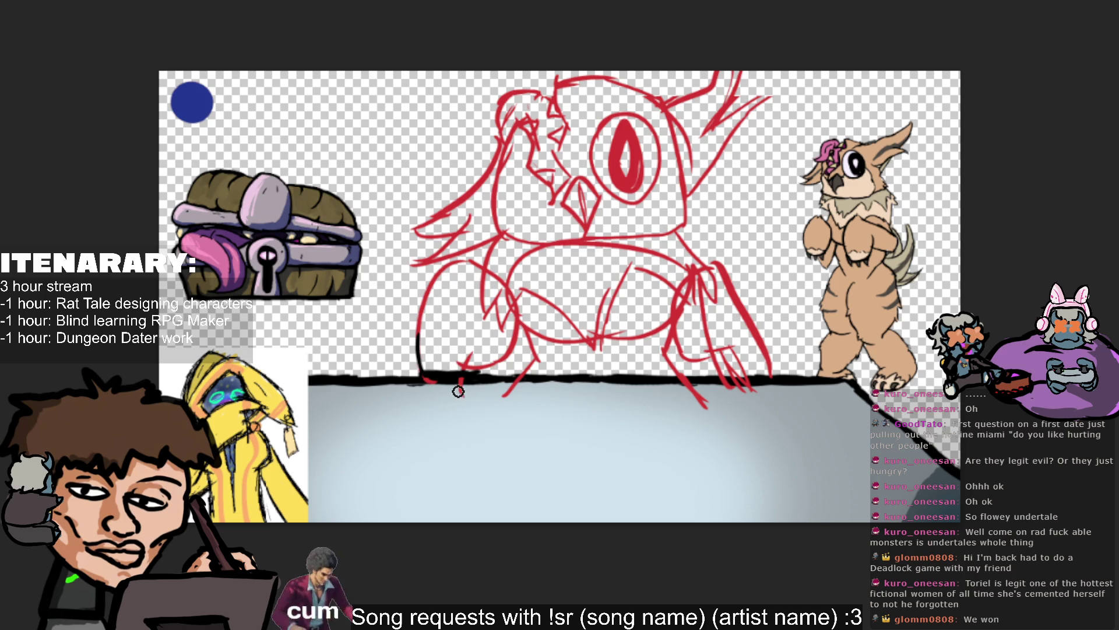
left_click_drag(420, 376, 430, 280)
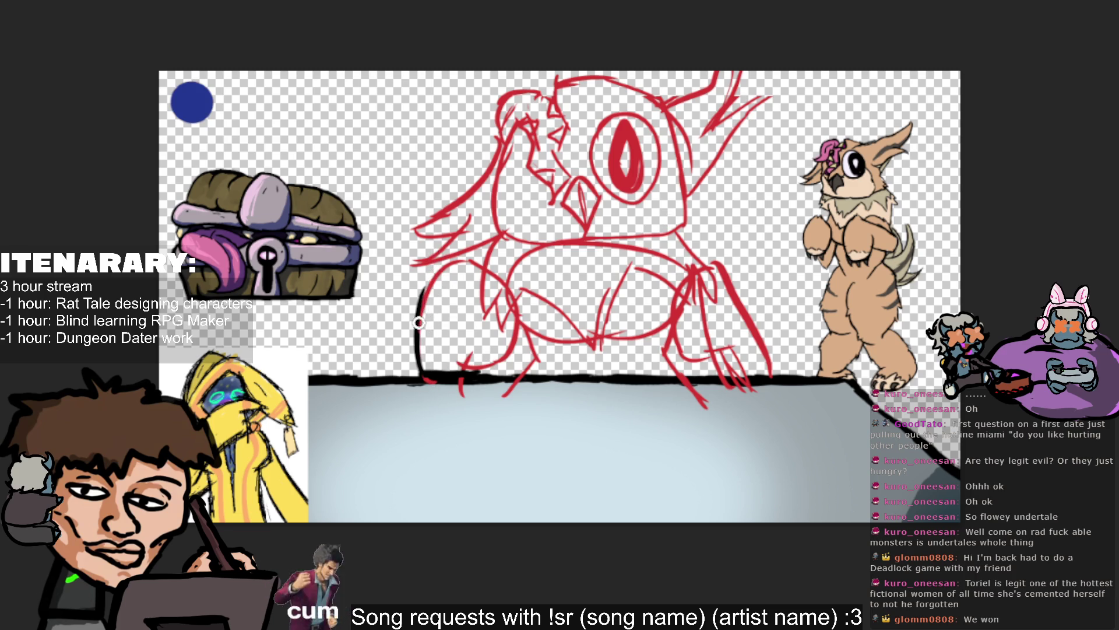
left_click_drag(421, 318, 446, 251)
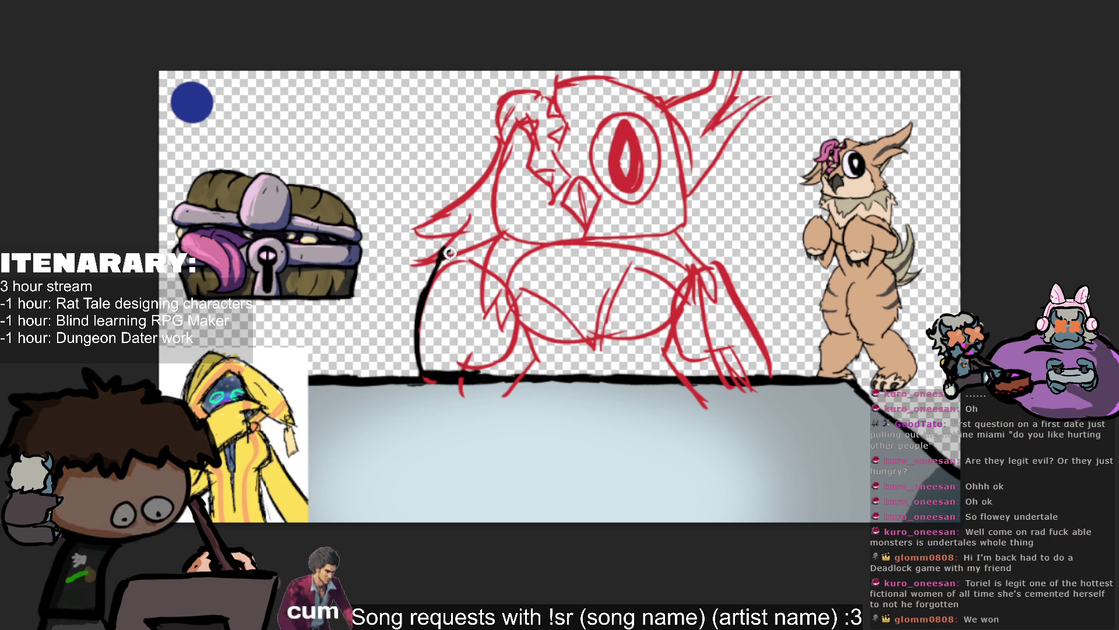
key("ctrl+z")
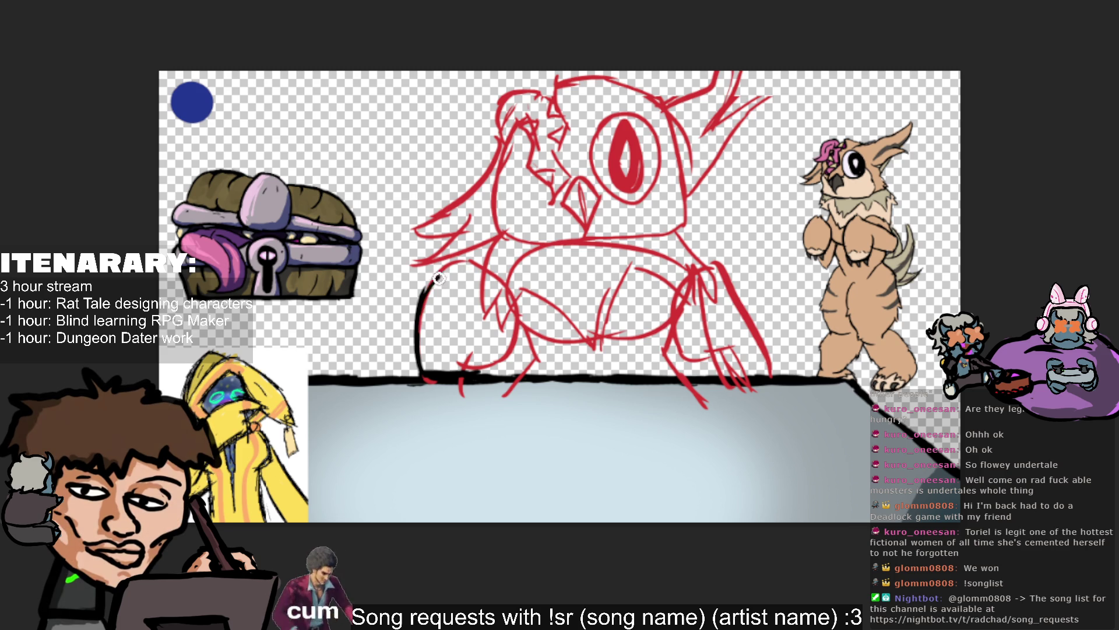
left_click_drag(449, 262, 421, 294)
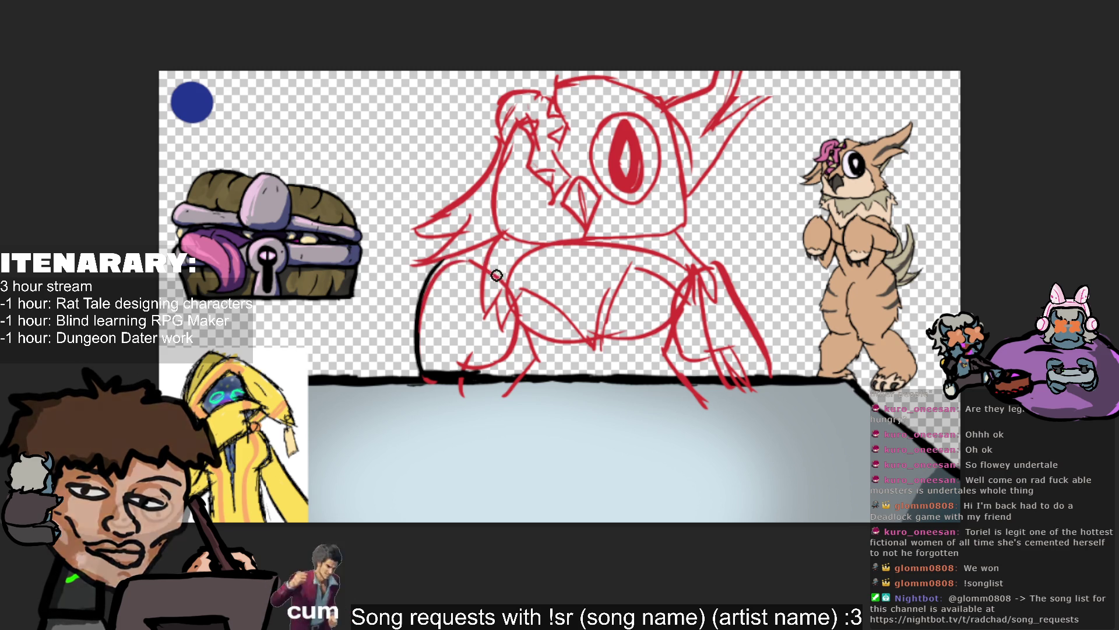
Ink the top of the left arm and its right-side contour.
left_click_drag(441, 270, 462, 257)
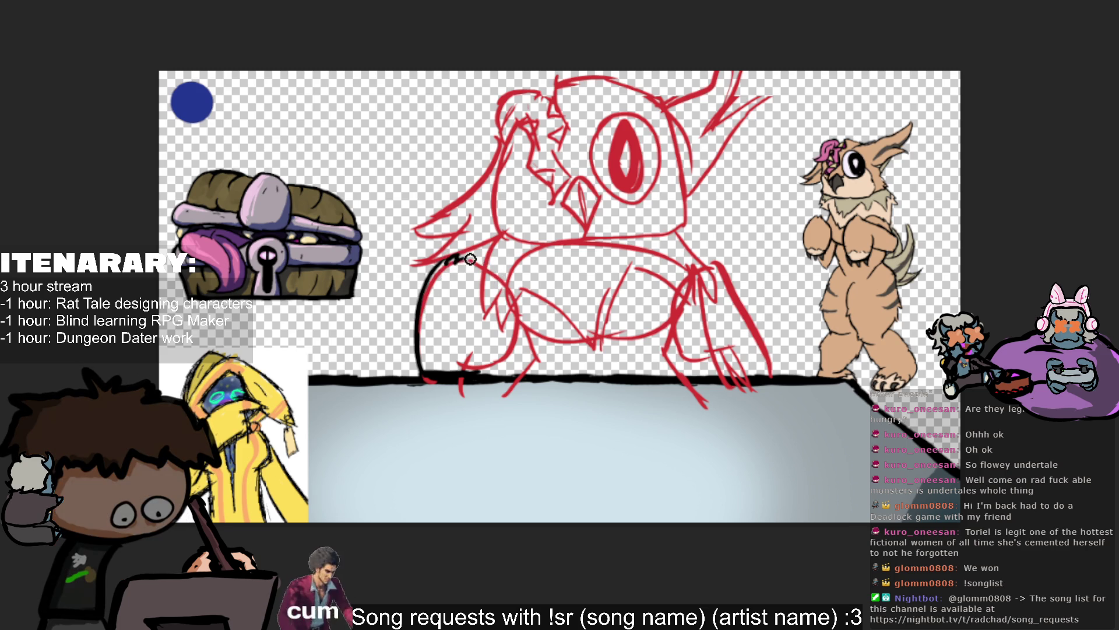
key("ctrl+z")
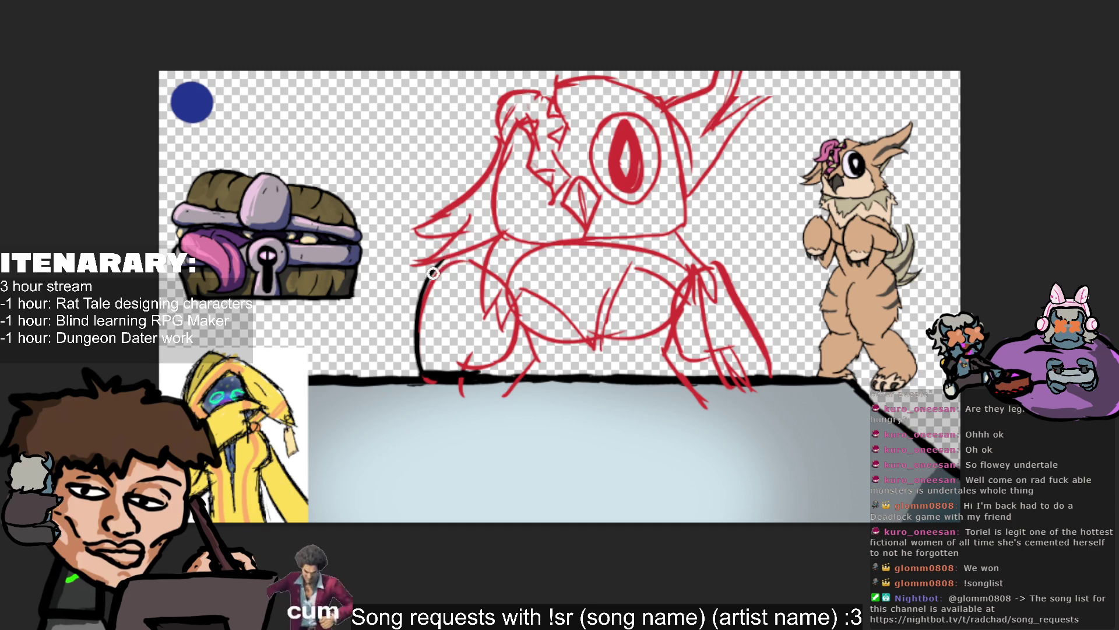
left_click_drag(447, 260, 489, 262)
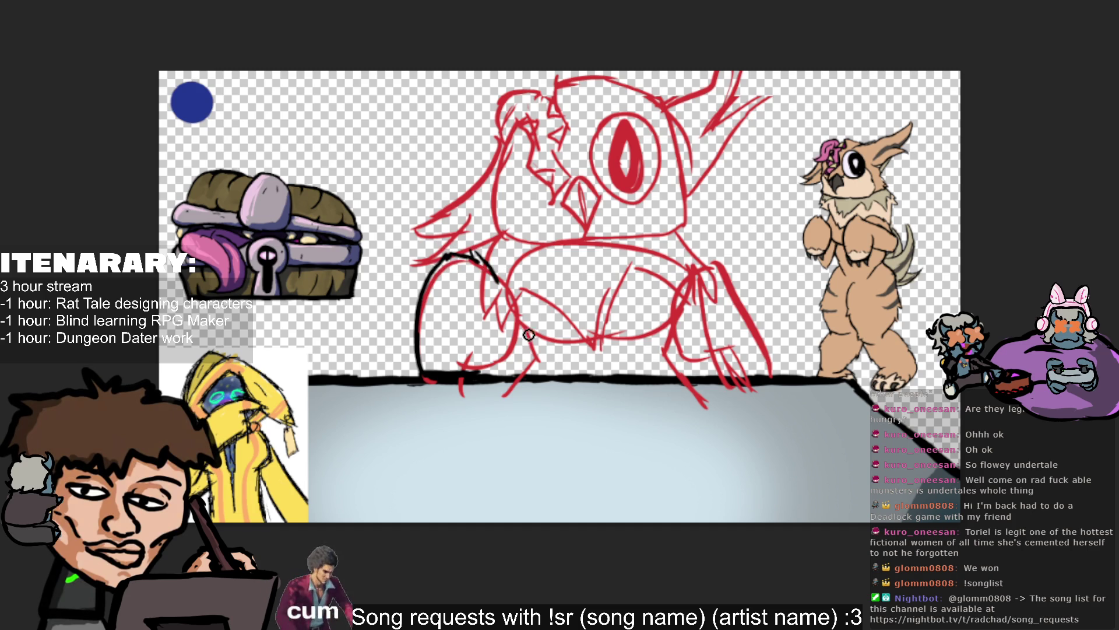
left_click_drag(487, 261, 513, 332)
key("ctrl+z")
key("ctrl+z")
left_click_drag(479, 259, 512, 331)
Redraw the left arm's lower contour curling underneath, with a short stroke down to the floor.
key("ctrl+z")
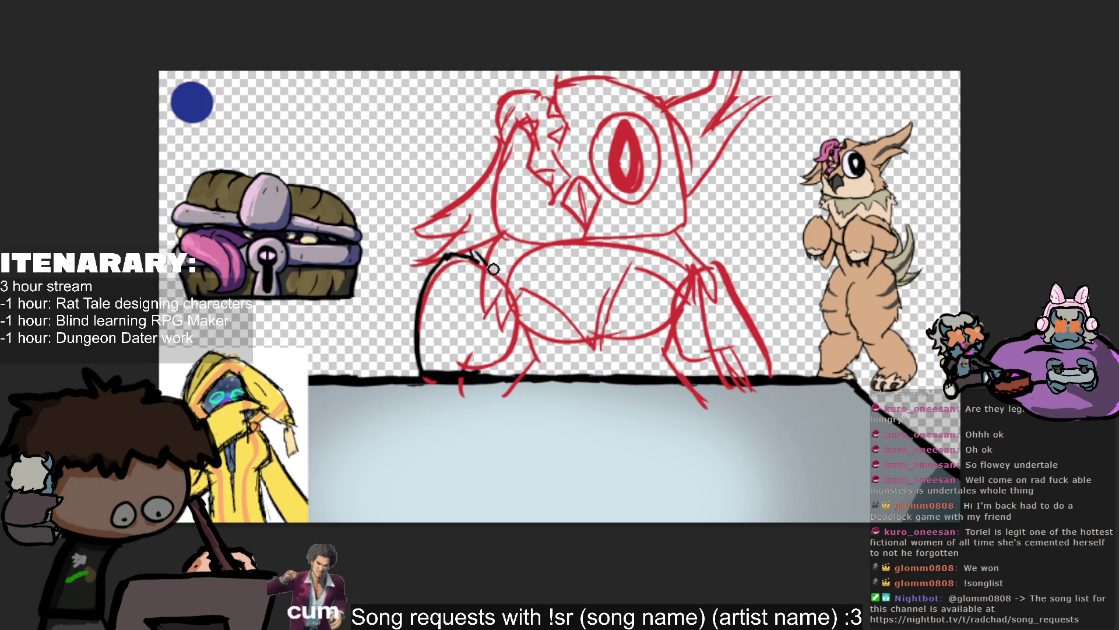
mouse_move(488, 261)
left_mouse_down()
mouse_move(490, 347)
mouse_move(453, 357)
left_mouse_up()
key("ctrl+z")
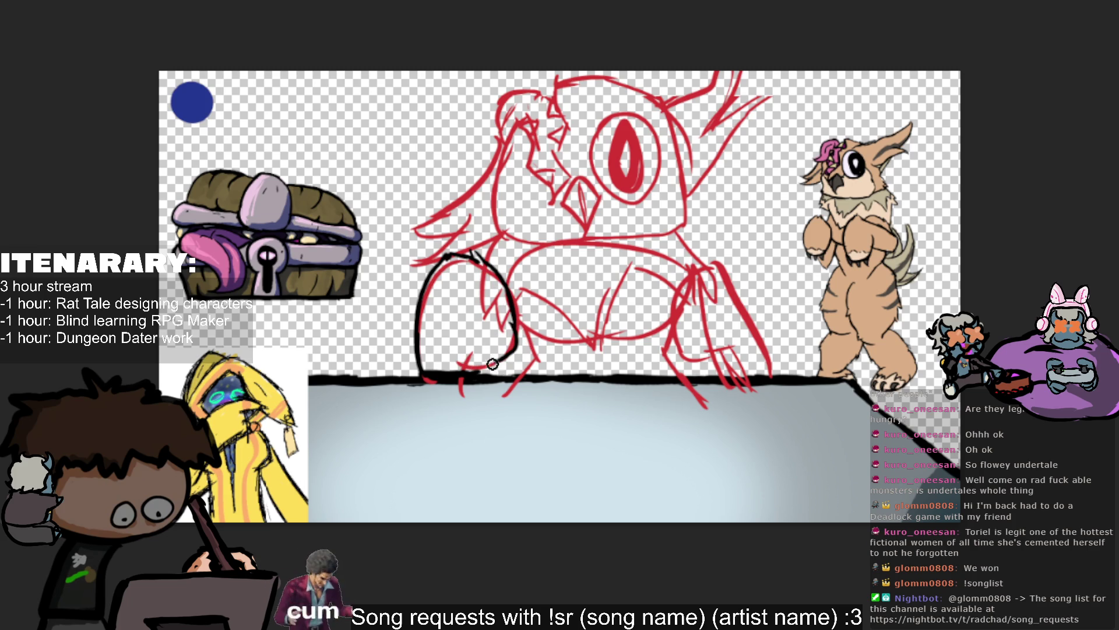
key("ctrl+z")
key("ctrl+z")
mouse_move(516, 330)
left_mouse_down()
mouse_move(474, 354)
mouse_move(449, 303)
left_mouse_up()
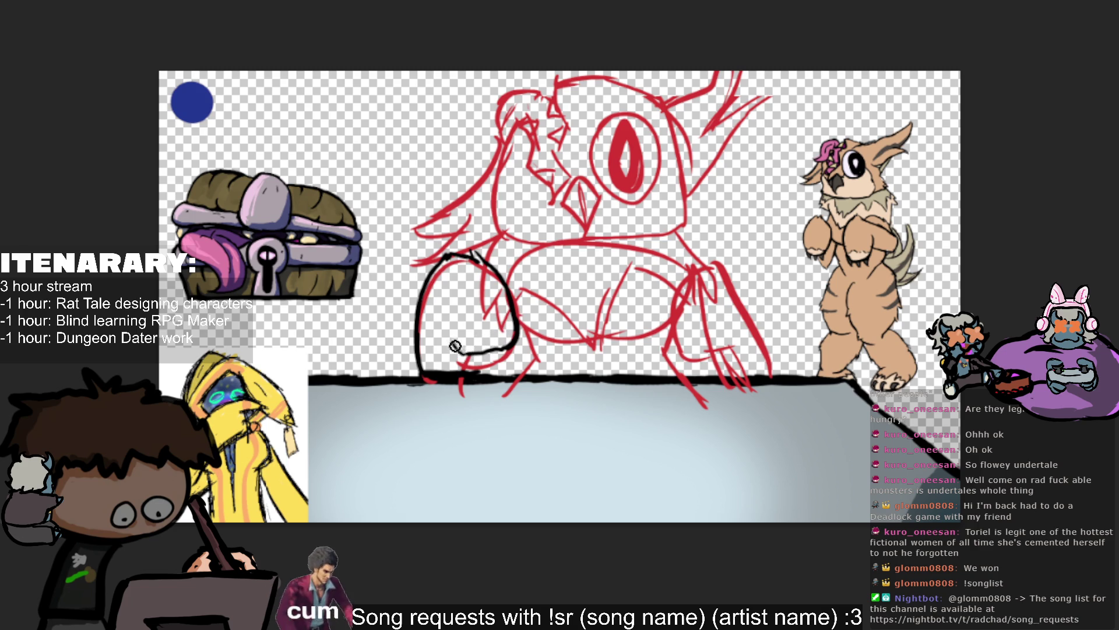
key("ctrl+z")
left_click_drag(480, 352, 441, 314)
left_click_drag(477, 353, 478, 373)
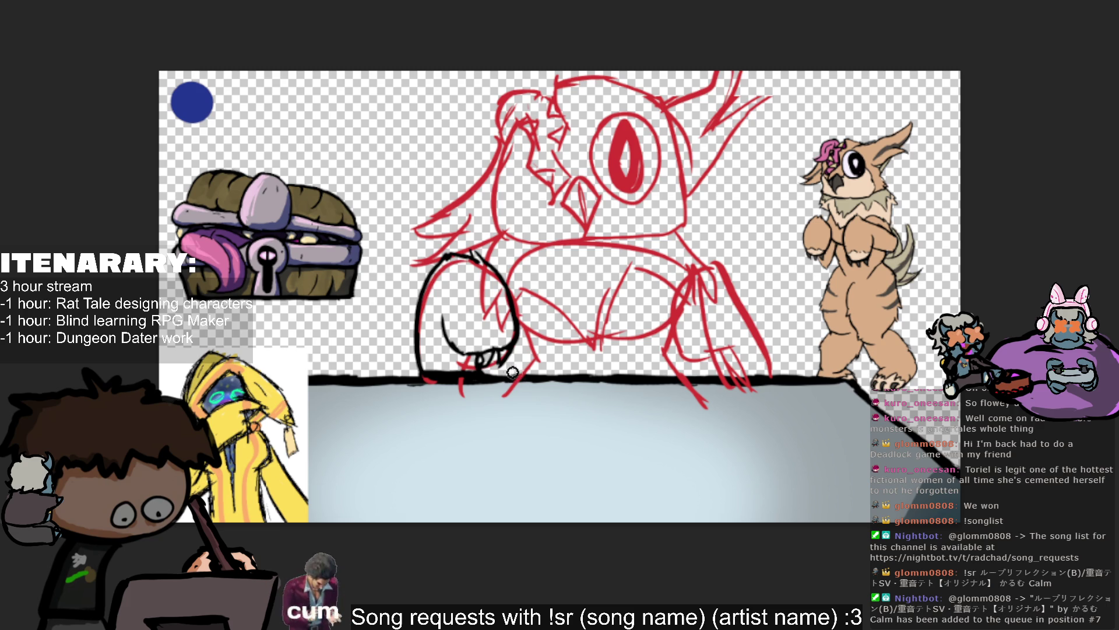
Draw claws along the left arm's base, then hide the red sketch to check the inking.
mouse_move(490, 358)
left_mouse_down()
mouse_move(501, 364)
mouse_move(471, 351)
left_mouse_up()
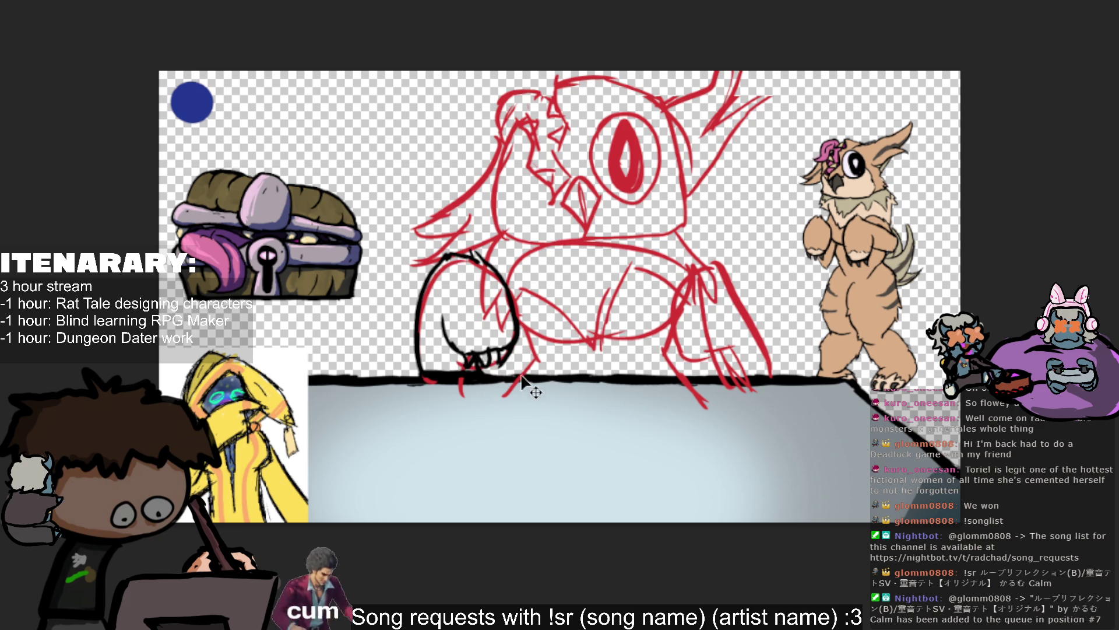
left_click_drag(459, 357, 475, 350)
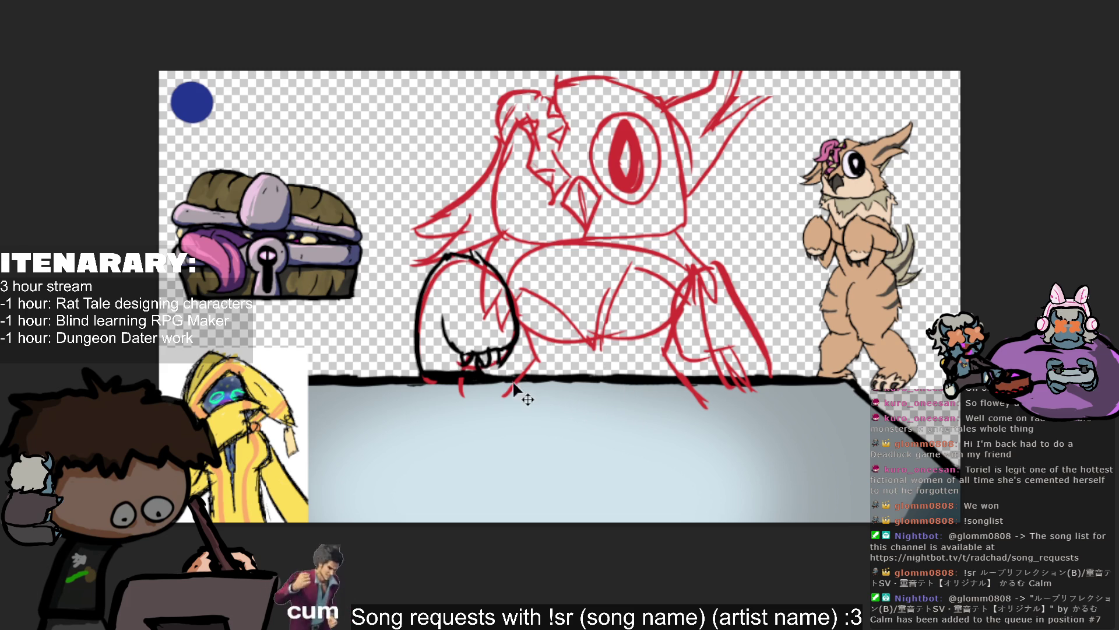
key("ctrl+z")
key("ctrl+z")
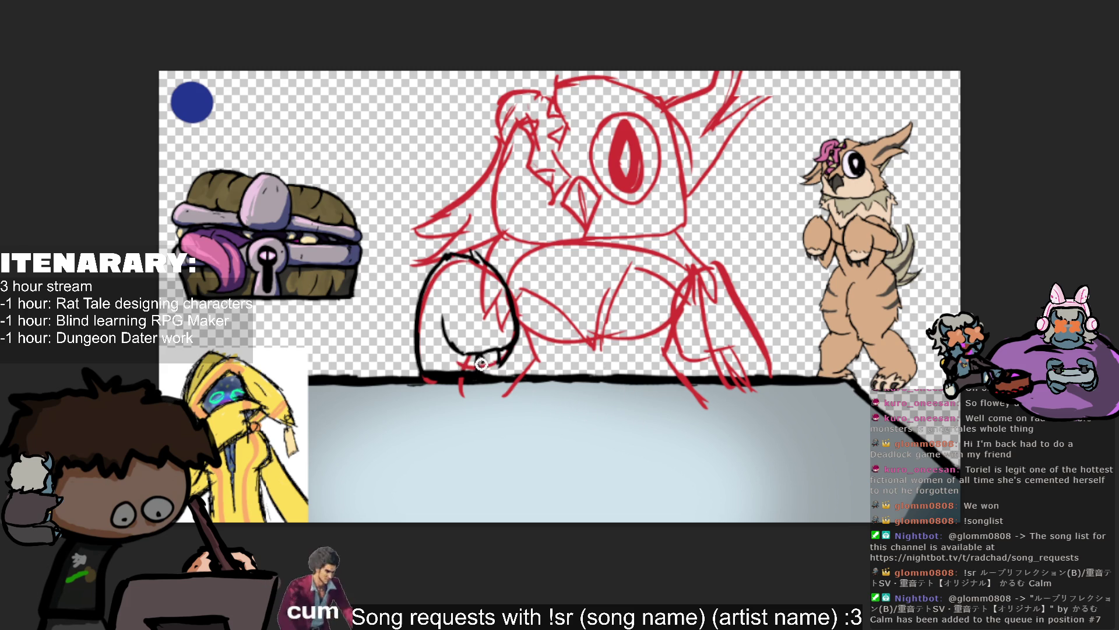
mouse_move(479, 352)
left_mouse_down()
mouse_move(494, 368)
mouse_move(467, 369)
left_mouse_up()
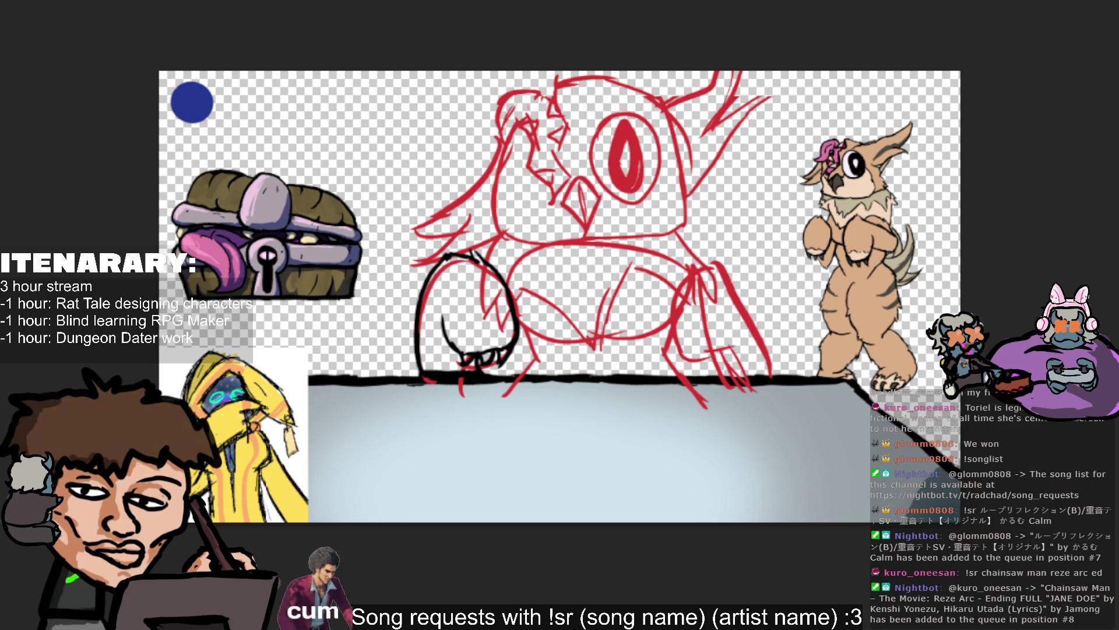
key("Delete")
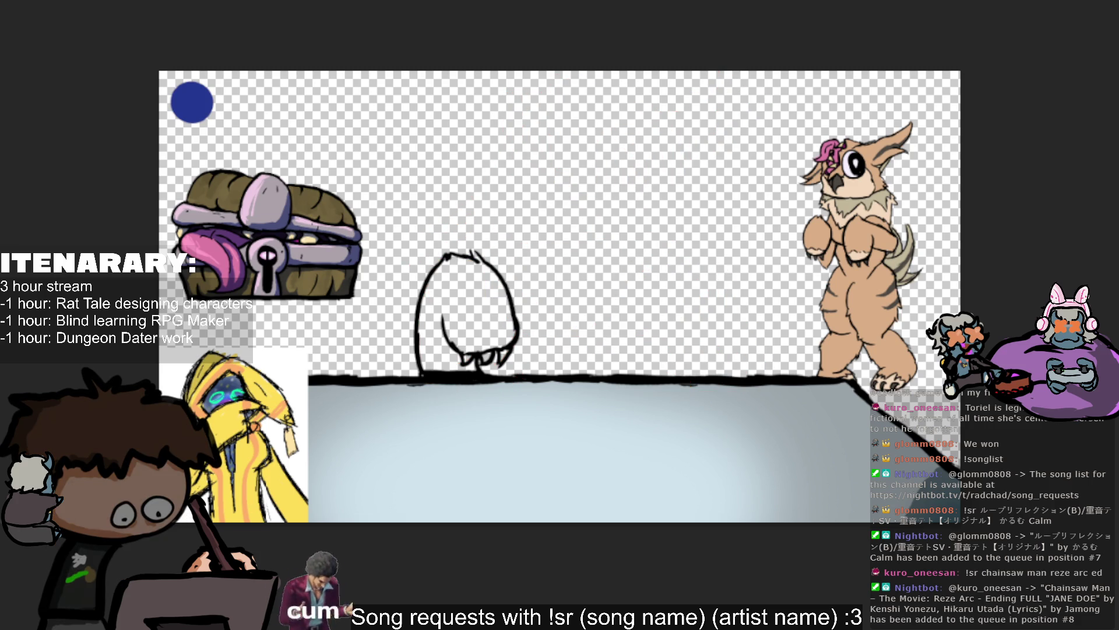
Show the sketch, ink the right arm's outer edge up from the floor, and line across the left claws.
key("ctrl+z")
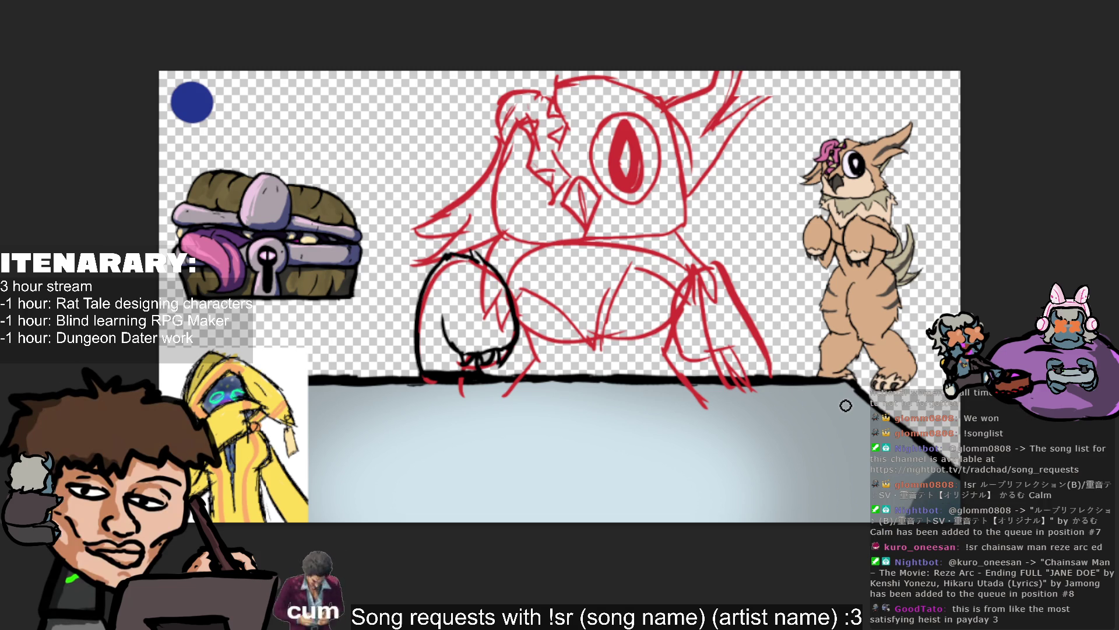
mouse_move(769, 378)
left_mouse_down()
mouse_move(750, 331)
mouse_move(769, 377)
left_mouse_up()
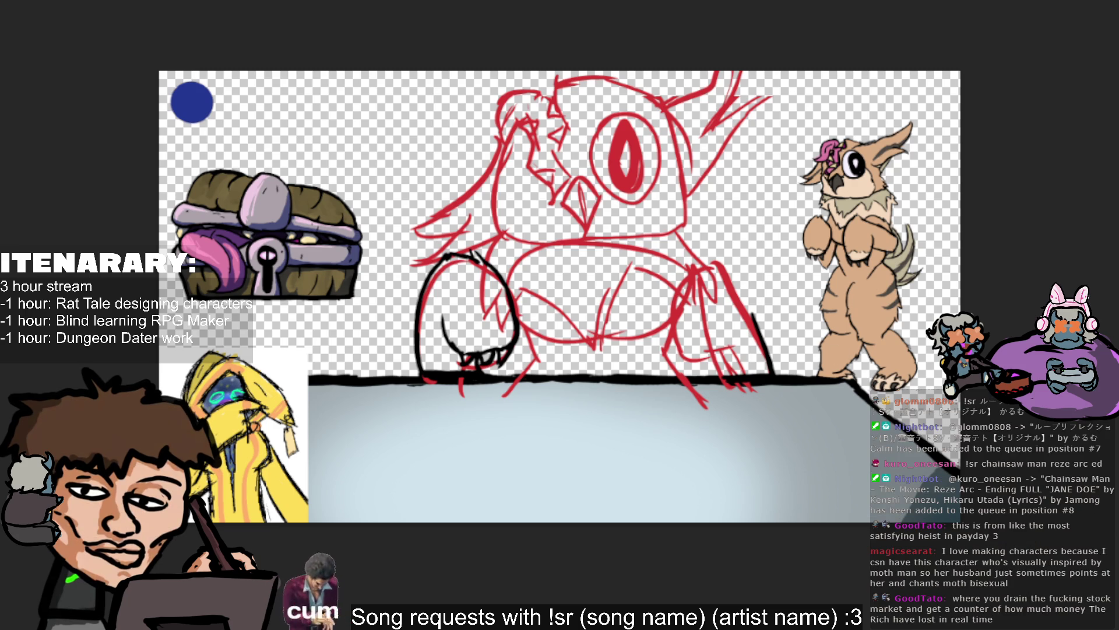
left_click_drag(446, 338, 500, 336)
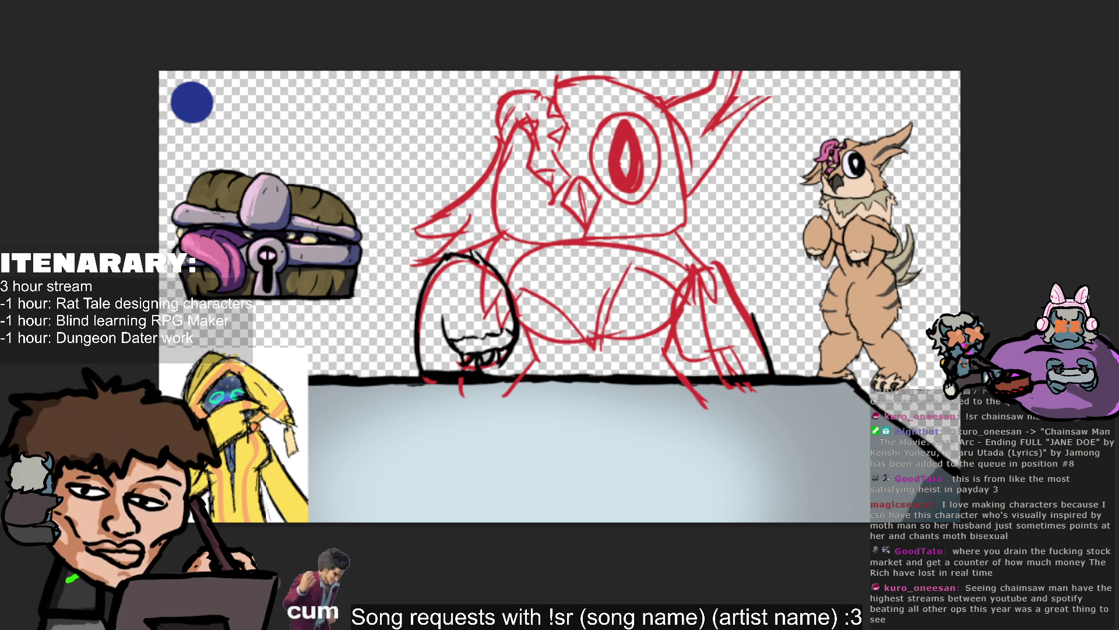
left_click_drag(766, 348, 732, 303)
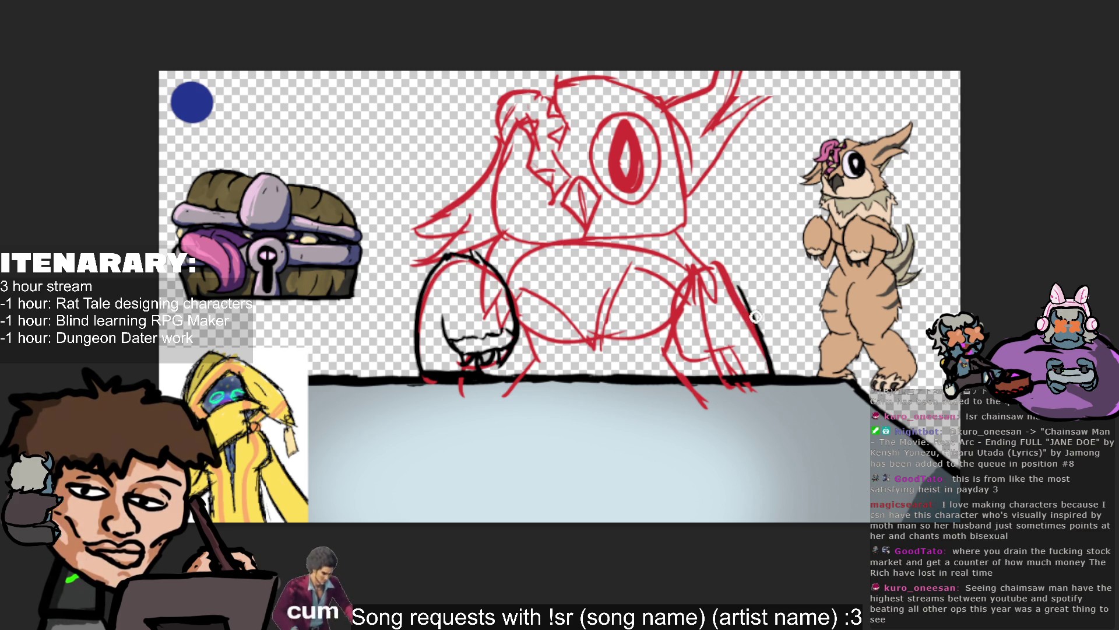
Ink the right arm and hand outline with claw lines, then nudge the inked hands up slightly.
left_click_drag(728, 287, 770, 372)
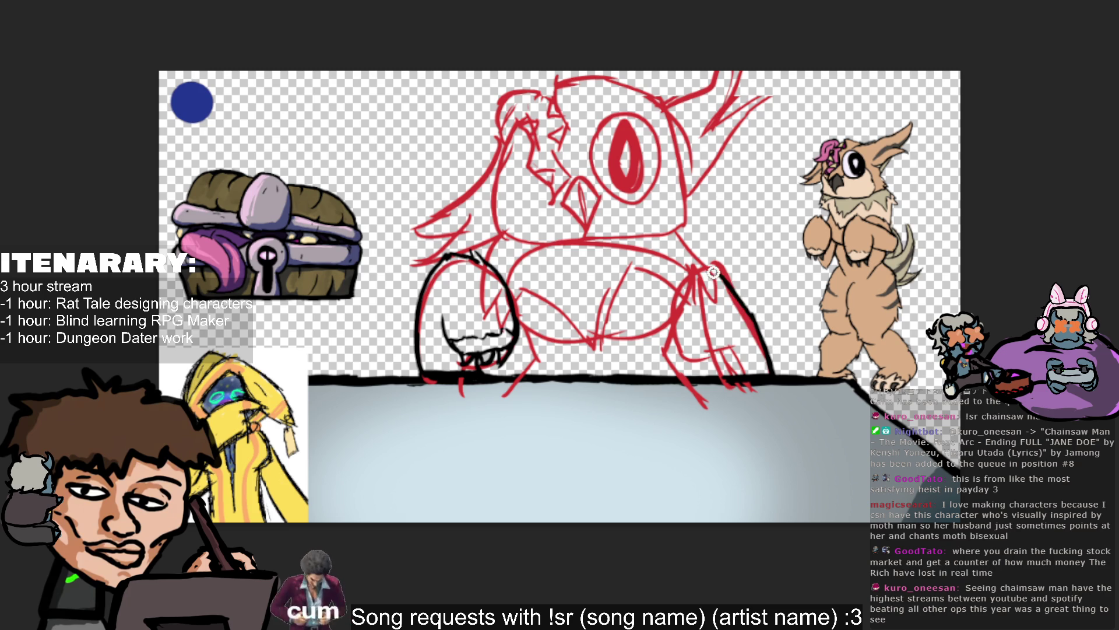
mouse_move(726, 281)
left_mouse_down()
mouse_move(760, 338)
mouse_move(696, 265)
mouse_move(687, 269)
left_mouse_up()
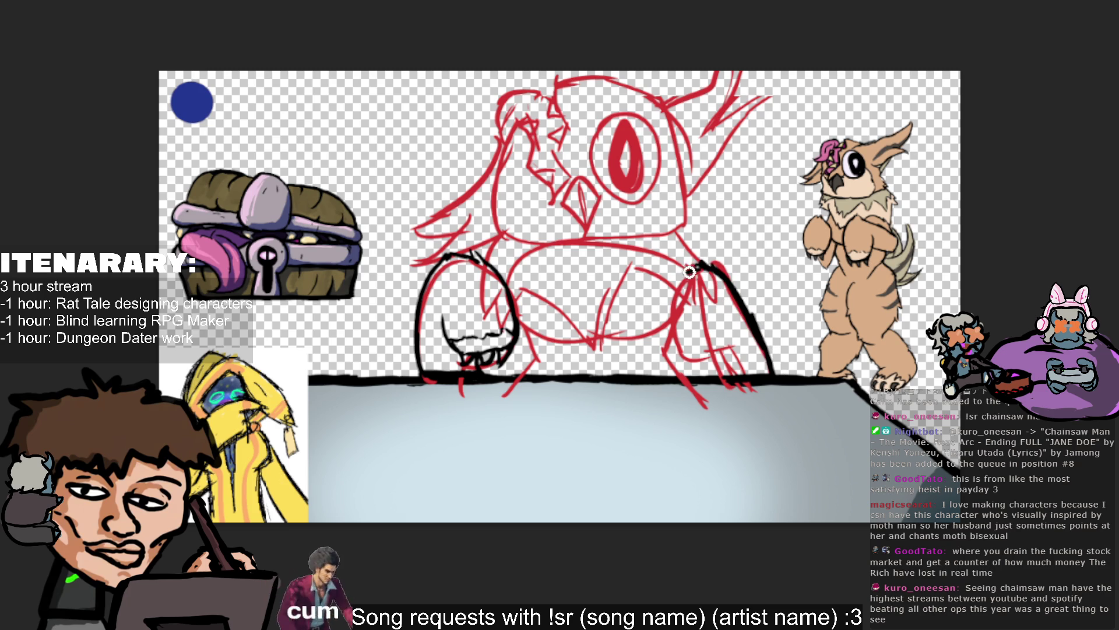
left_click_drag(685, 357, 682, 271)
key("ctrl+z")
left_click_drag(677, 354, 678, 274)
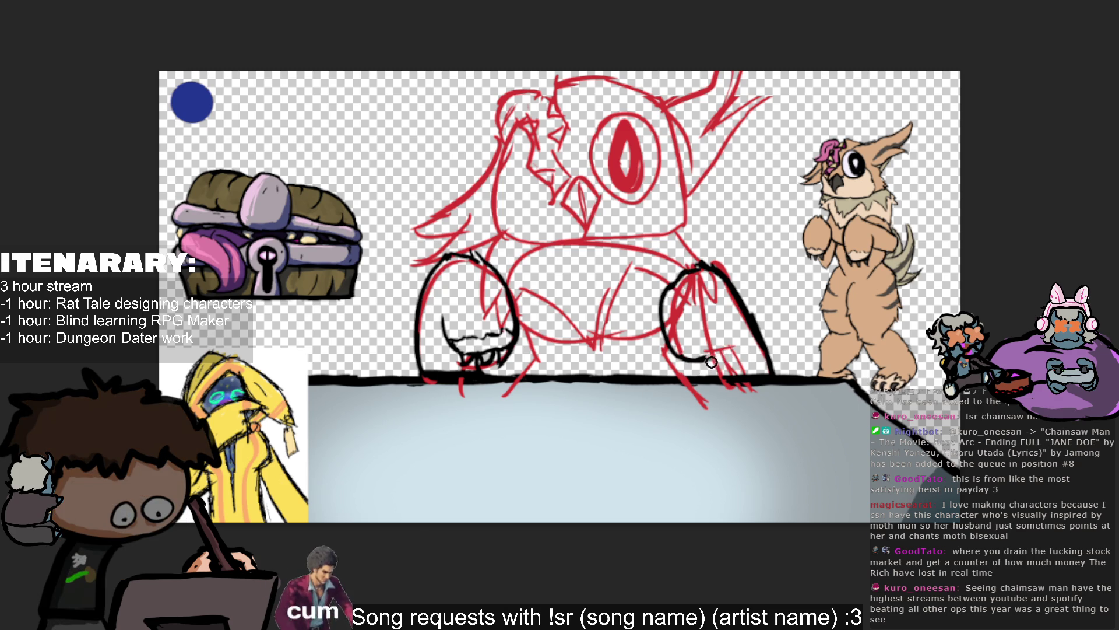
left_click_drag(725, 316, 733, 345)
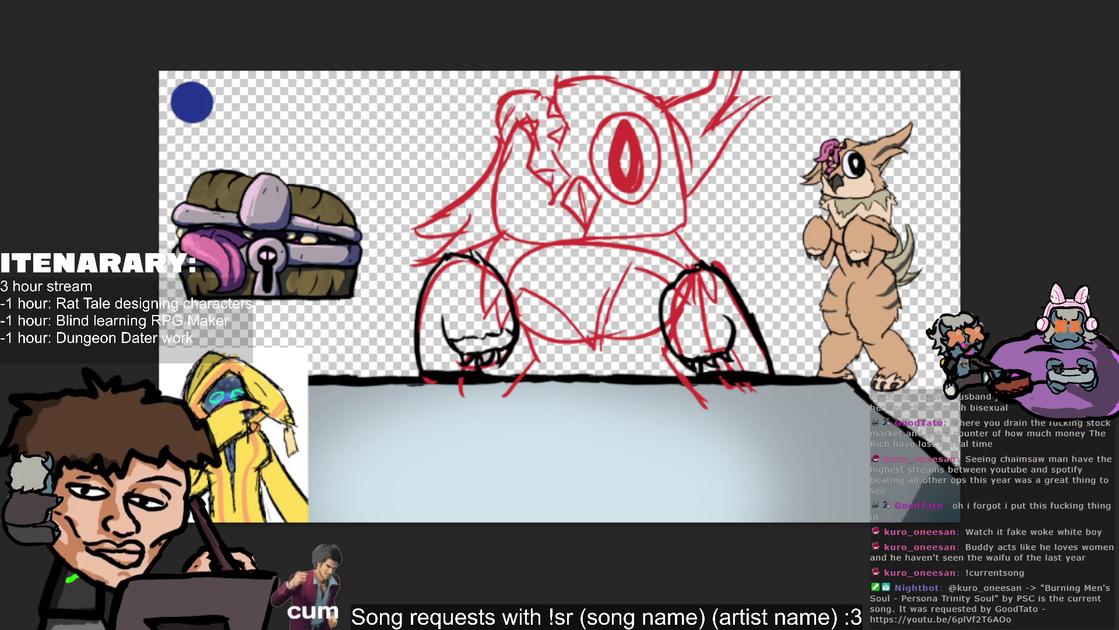
left_click_drag(257, 8, 266, 3)
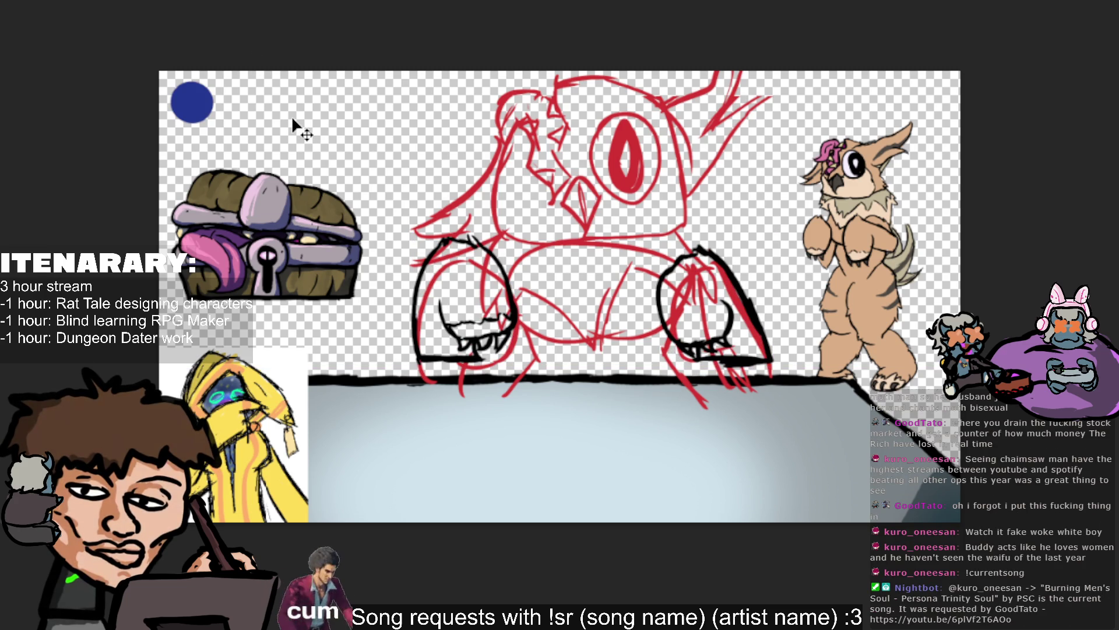
Undo the hand move and hide the black hand and head inking, leaving only the red sketch.
key("ctrl+z")
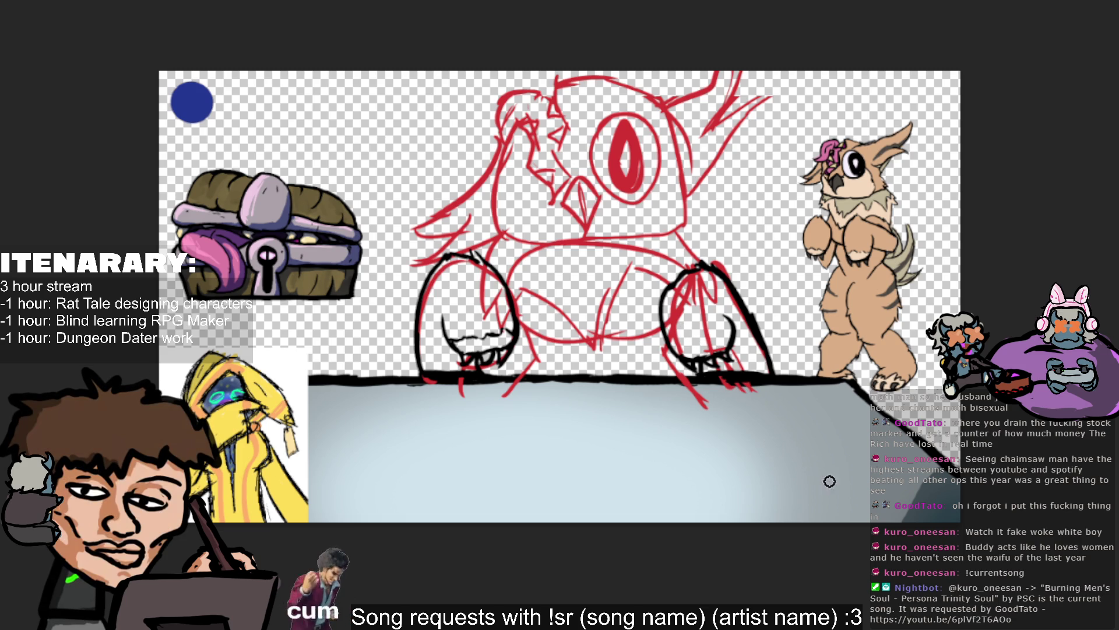
key("Delete")
key("ctrl+z")
key("ctrl+y")
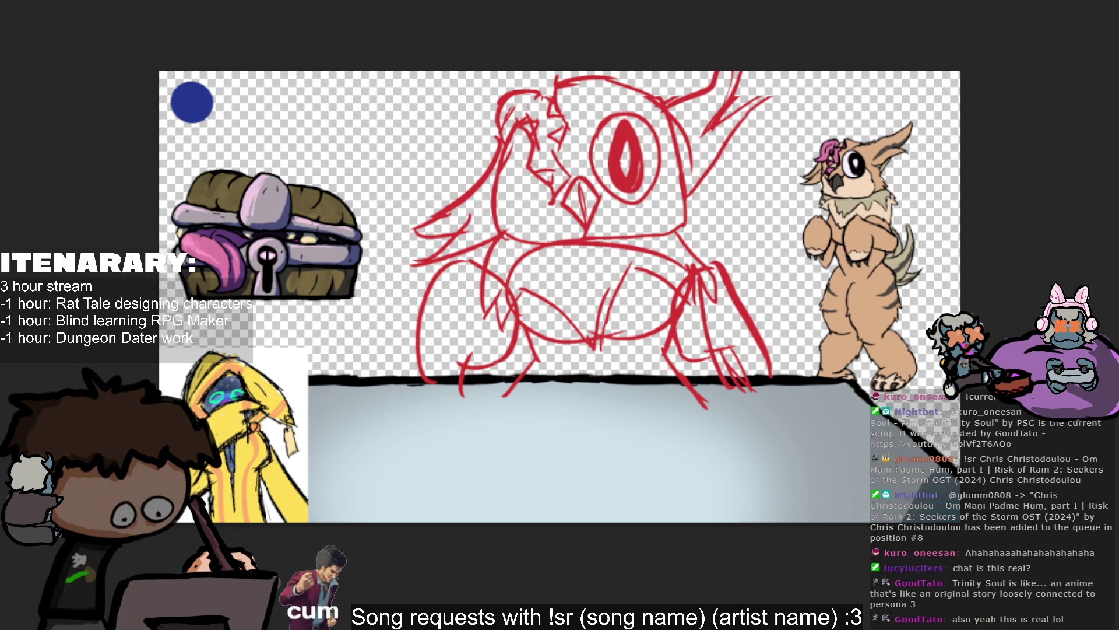
Toggle the hand ink and red sketch visibility to compare, ending with the sketch shown.
key("ctrl+z")
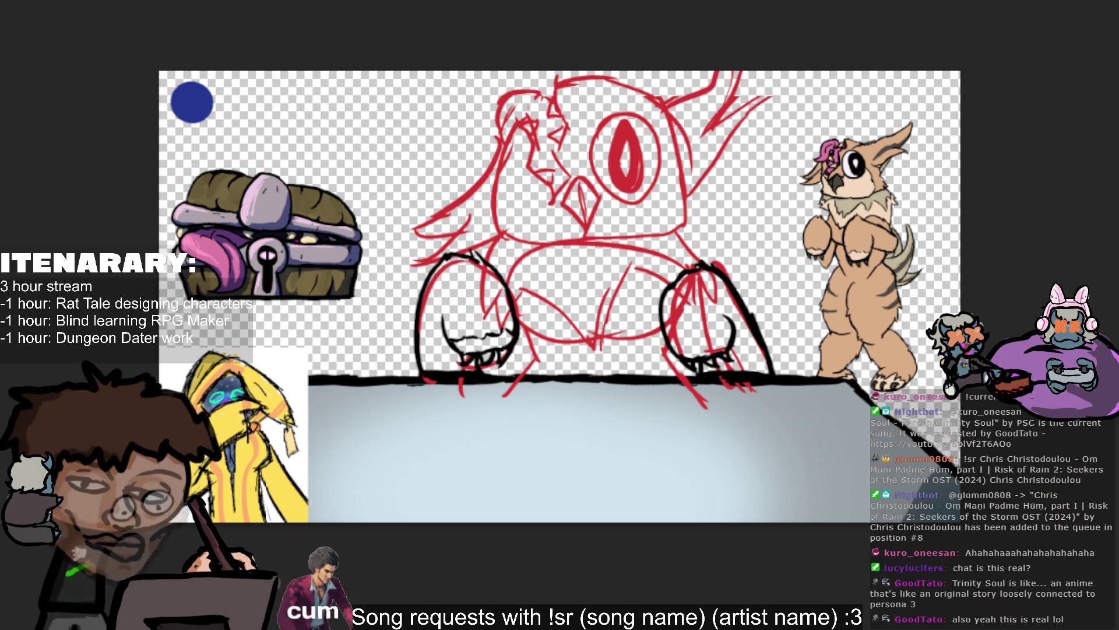
key("ctrl+z")
key("ctrl+z")
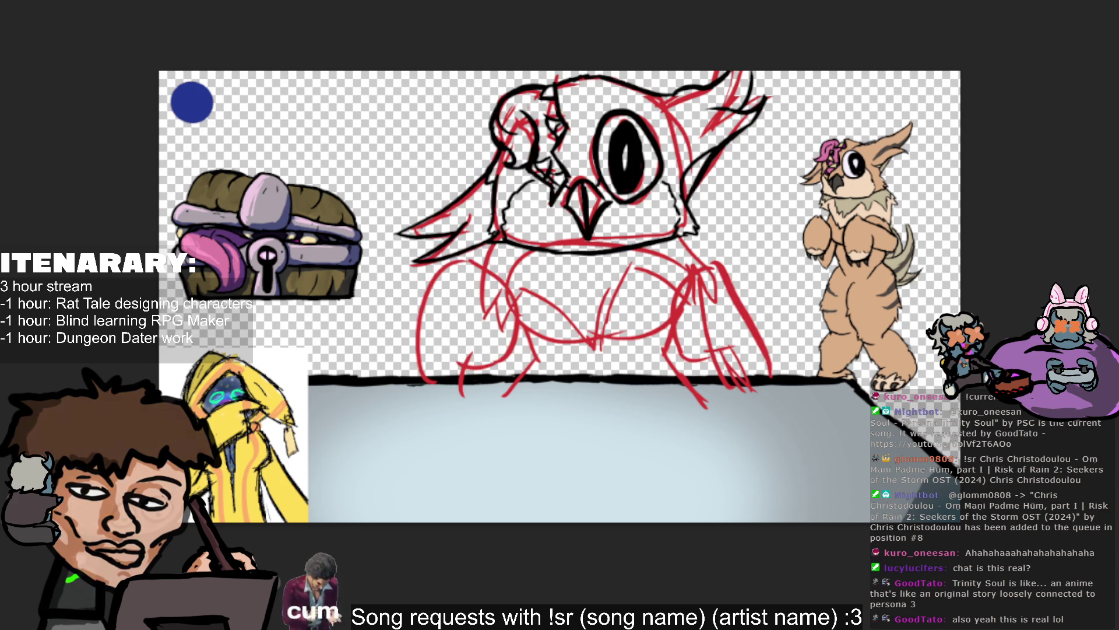
key("ctrl+z")
key("ctrl+z")
key("ctrl+shift+z")
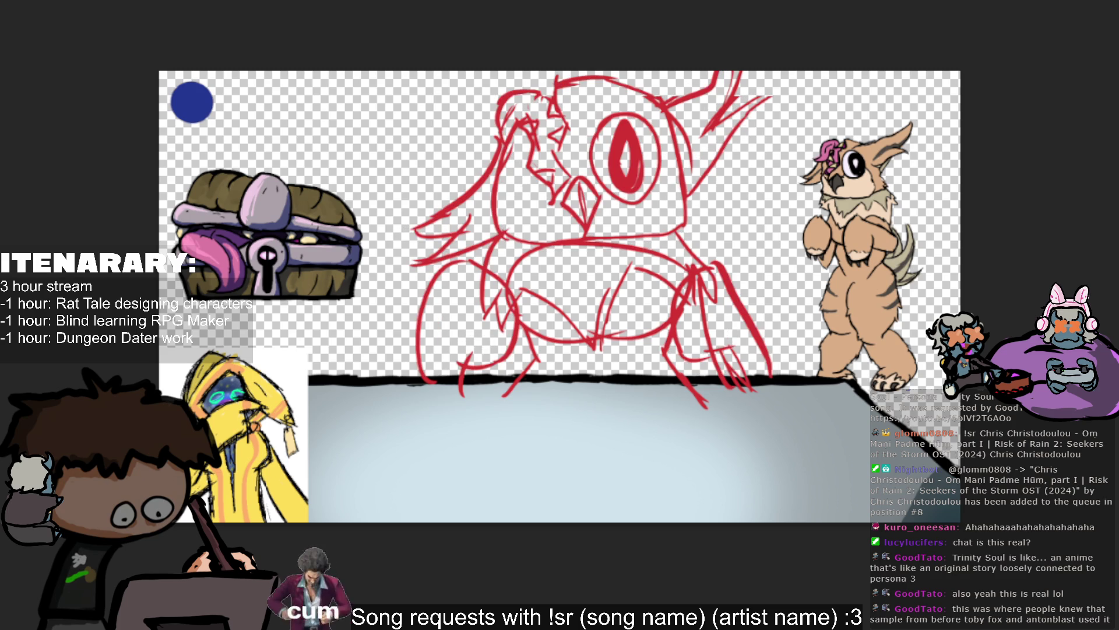
Ink short black strokes at the torso base and down the left torso edge.
left_click_drag(505, 396, 523, 369)
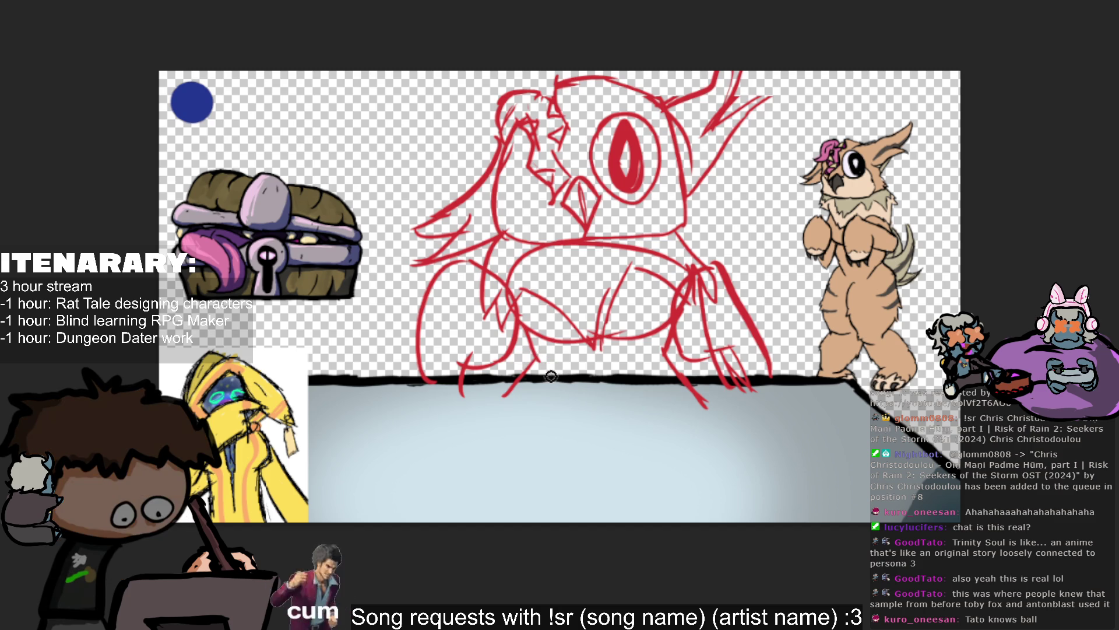
left_click_drag(537, 354, 518, 375)
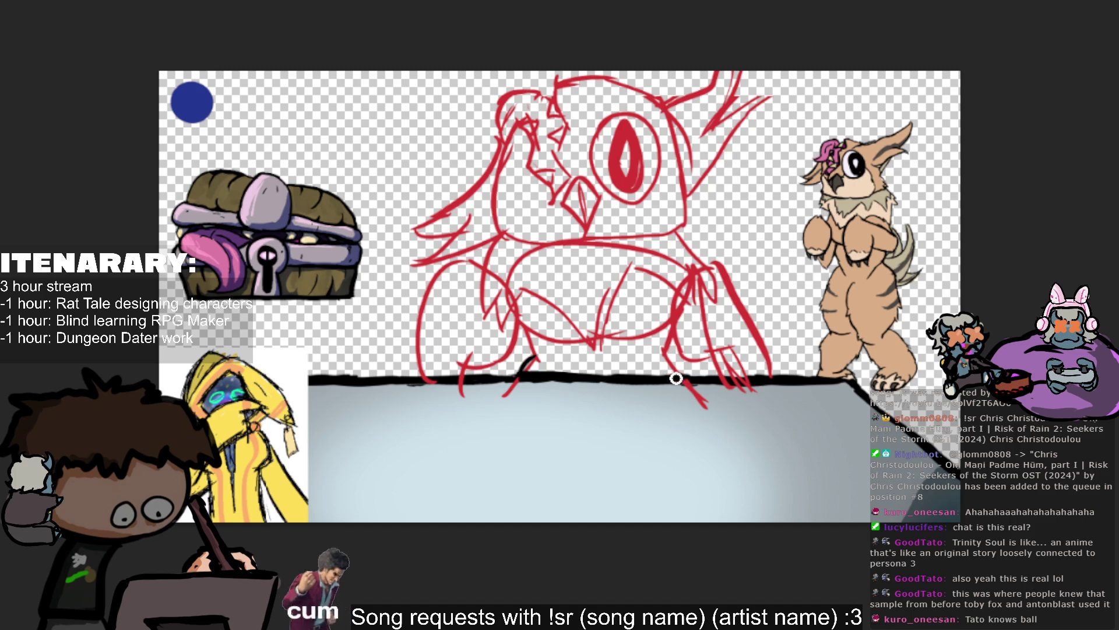
key("v")
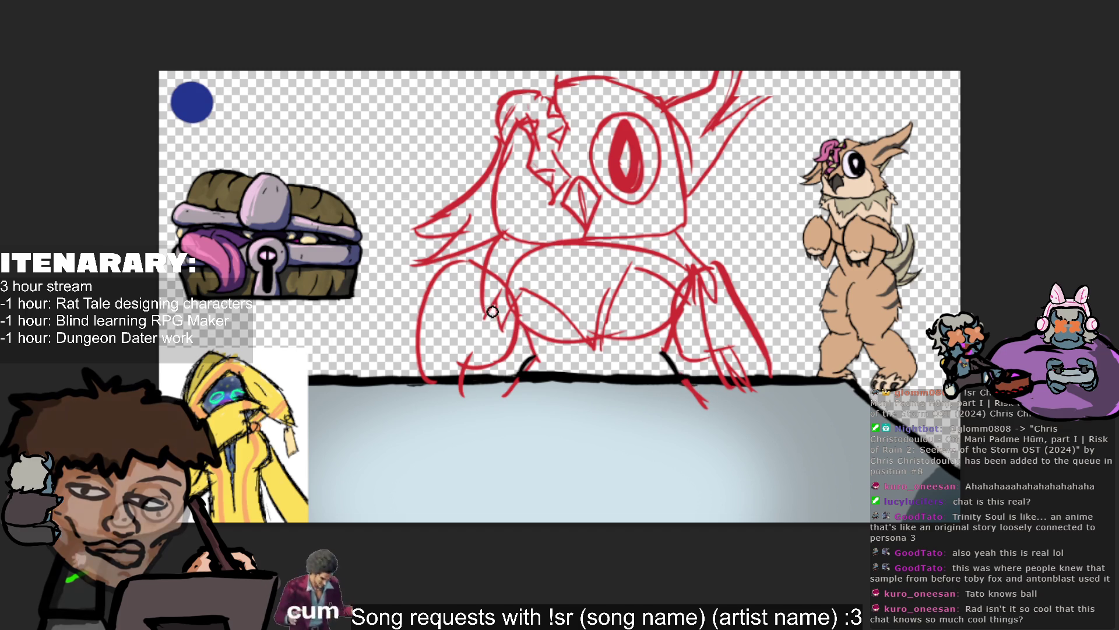
left_click_drag(500, 235, 477, 311)
Redraw the owl-bear's left torso edge in black until the line sits right.
key("ctrl+z")
left_click_drag(516, 226, 481, 327)
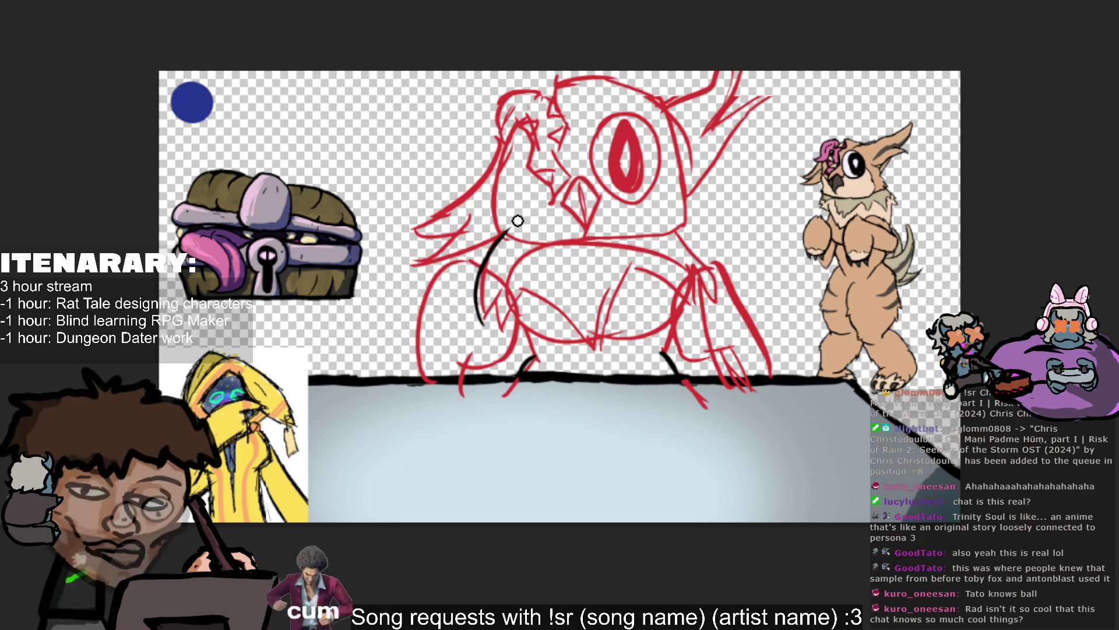
key("ctrl+z")
left_click_drag(515, 227, 481, 327)
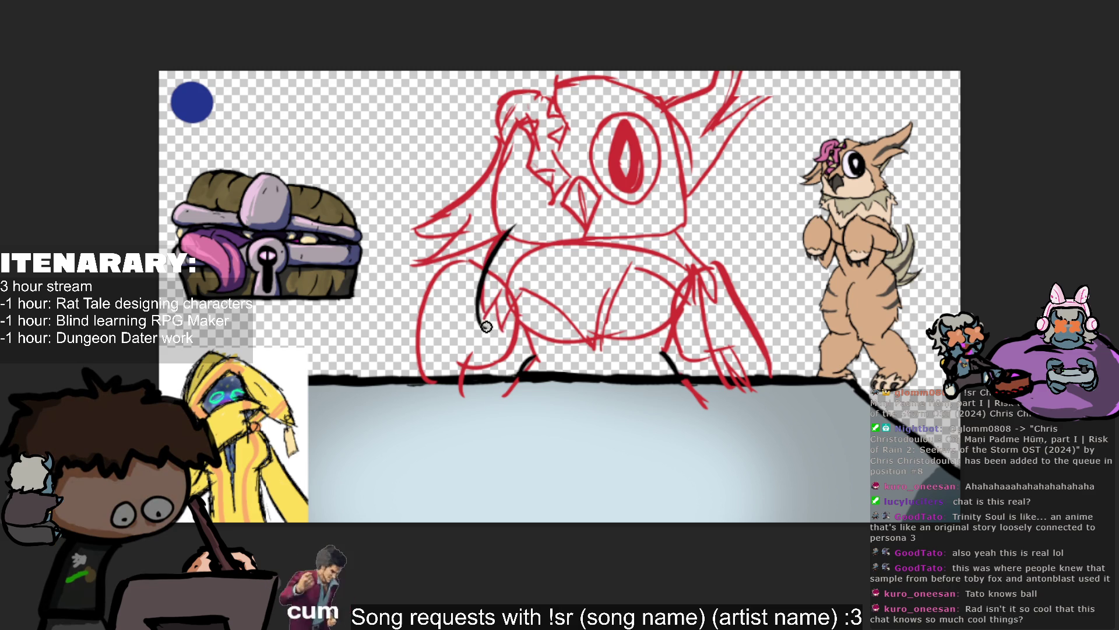
key("ctrl+z")
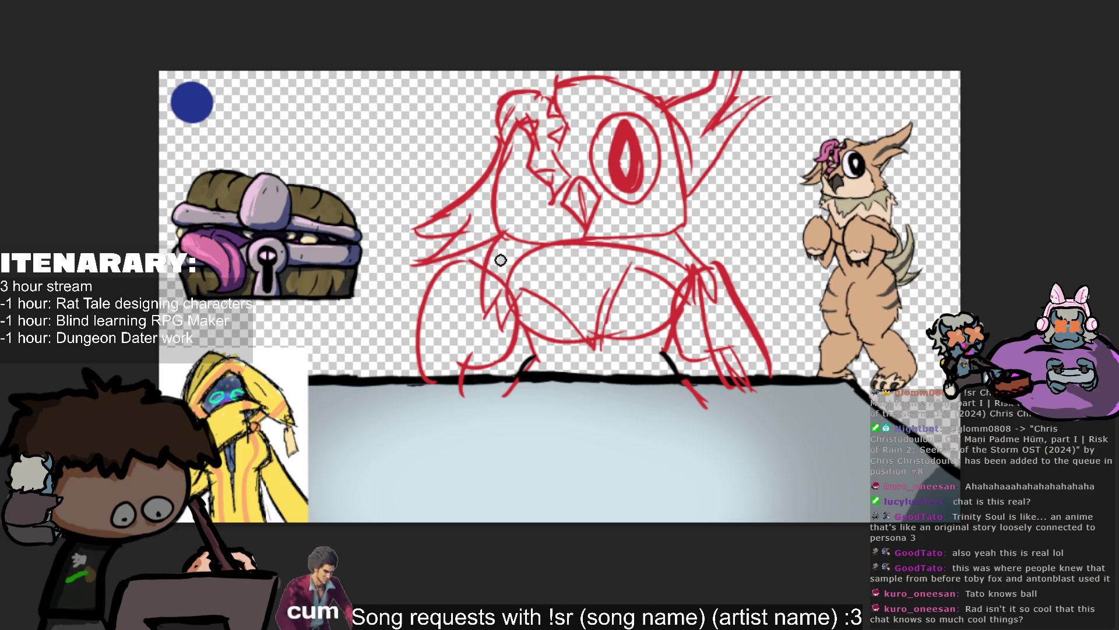
left_click_drag(499, 239, 490, 260)
left_click_drag(502, 244, 487, 319)
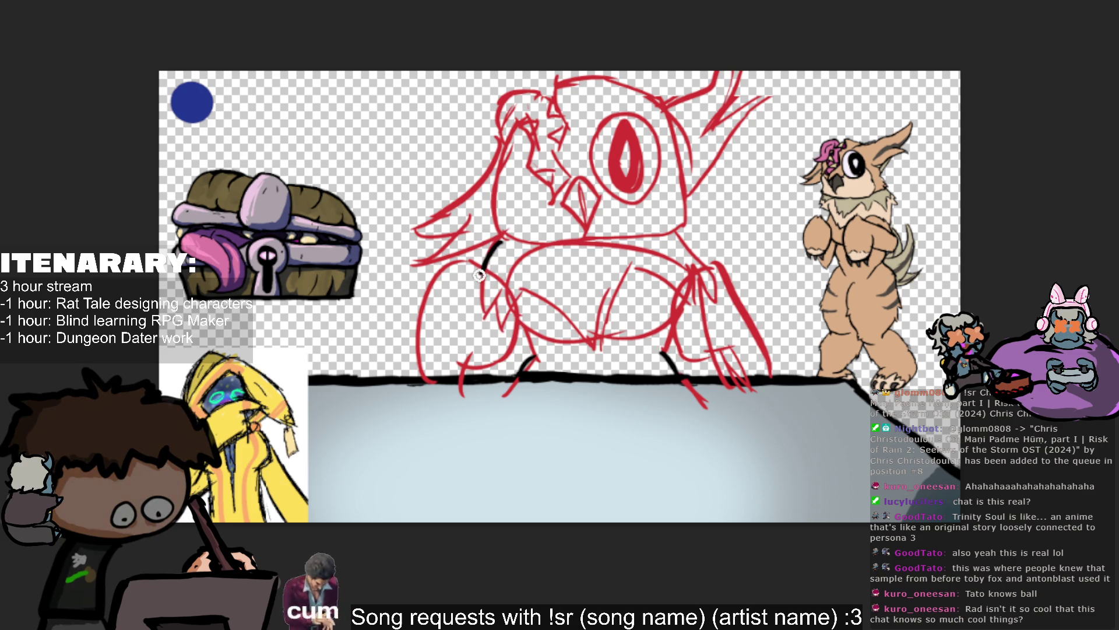
key("ctrl+z")
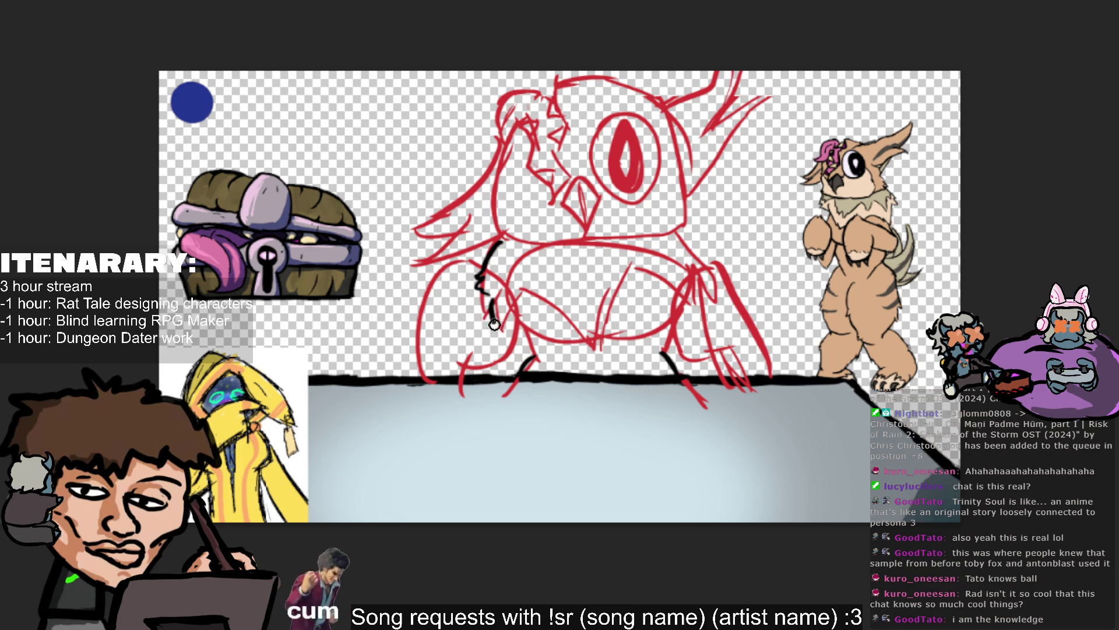
left_click_drag(485, 294, 491, 325)
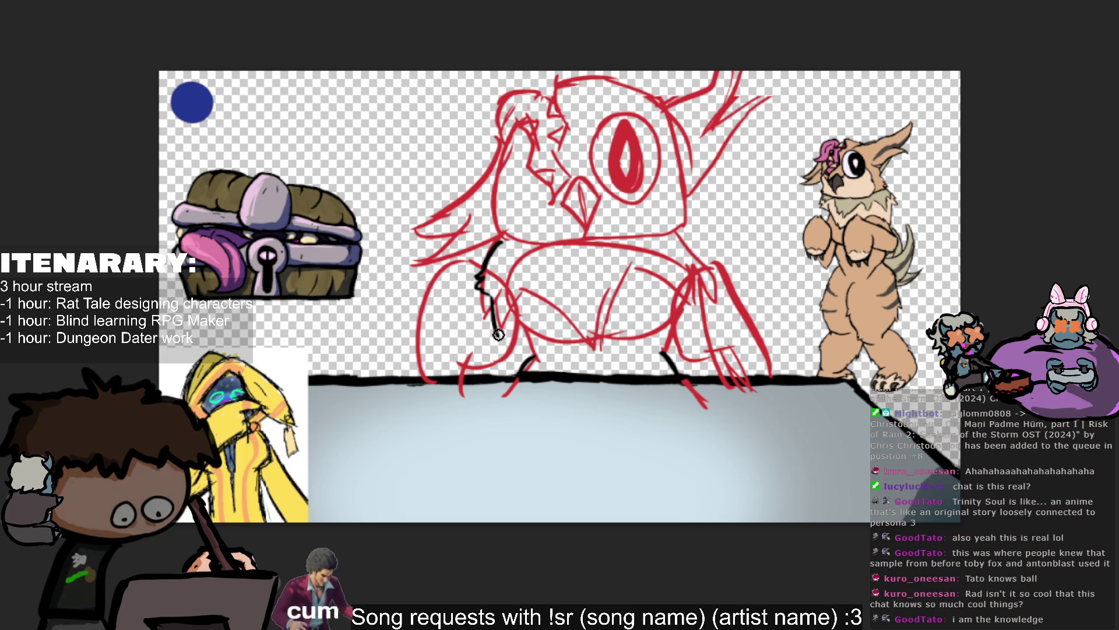
key("ctrl+z")
Ink the torso bottom into the jagged zigzag belly fur, retrying strokes as needed.
mouse_move(490, 299)
left_mouse_down()
mouse_move(536, 309)
mouse_move(601, 364)
left_mouse_up()
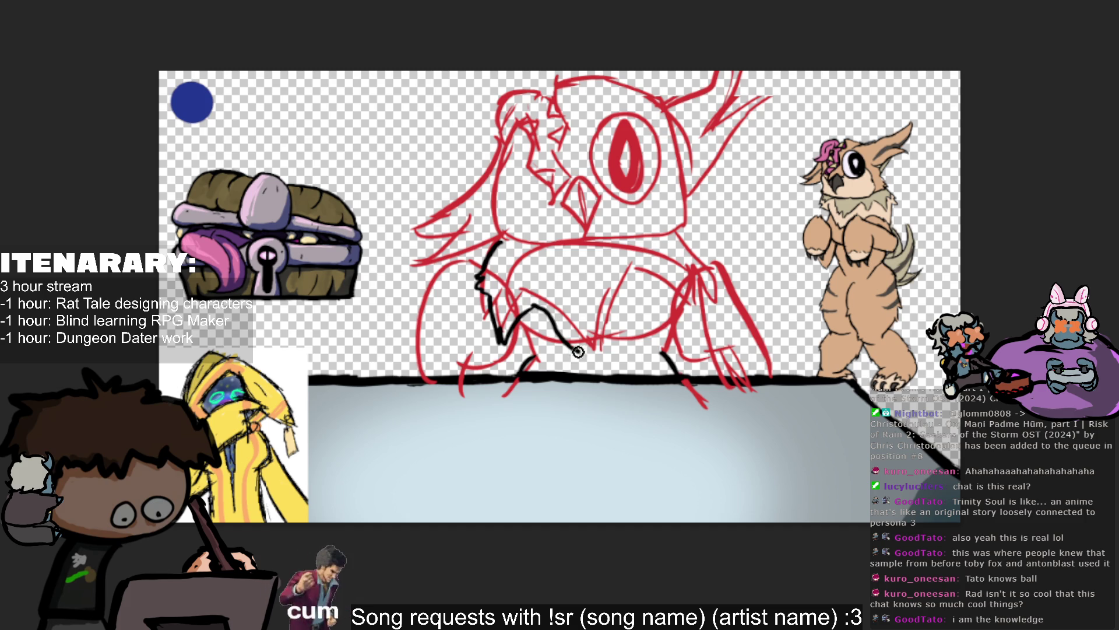
key("ctrl+z")
left_click_drag(536, 309, 573, 355)
key("ctrl+z")
mouse_move(537, 309)
left_mouse_down()
mouse_move(596, 357)
mouse_move(623, 300)
left_mouse_up()
key("ctrl+z")
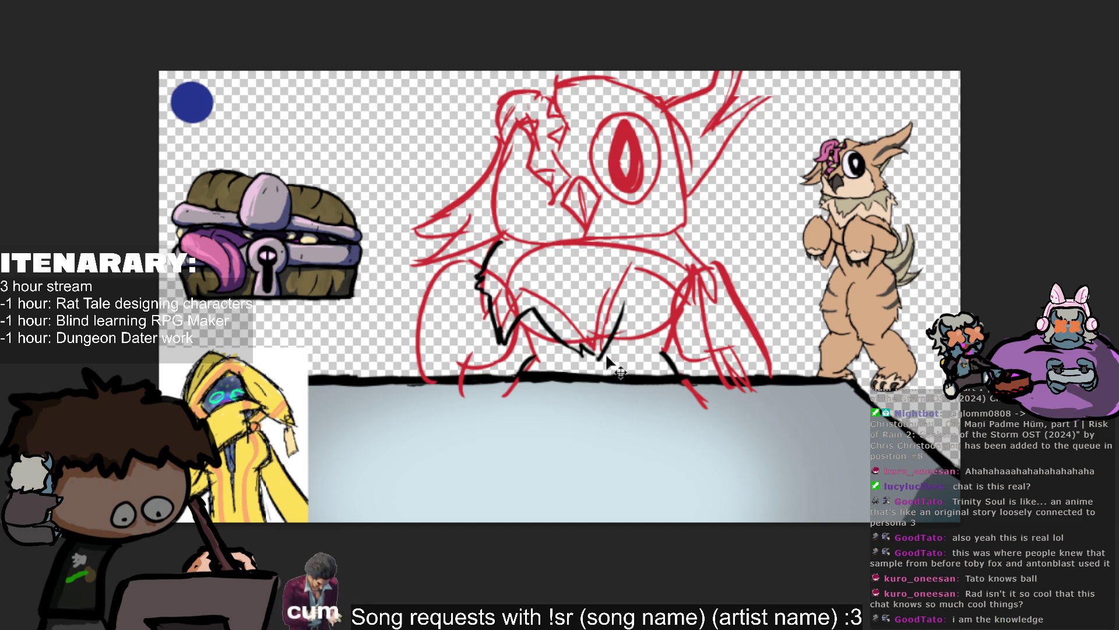
key("ctrl+z")
left_click_drag(597, 358, 635, 289)
key("ctrl+z")
left_click_drag(595, 359, 637, 287)
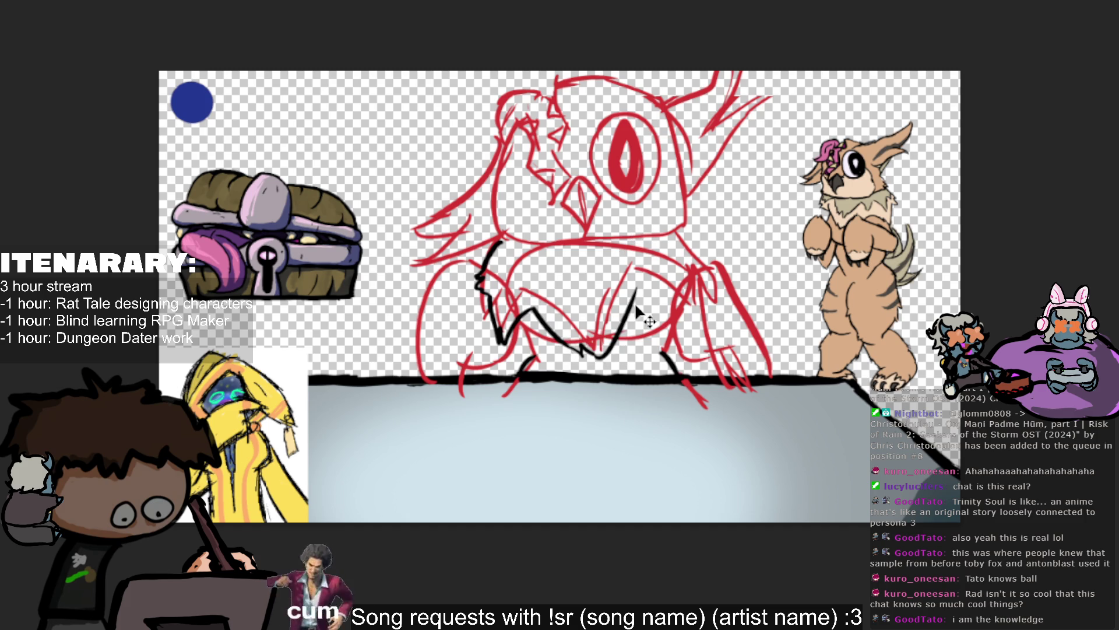
key("ctrl+z")
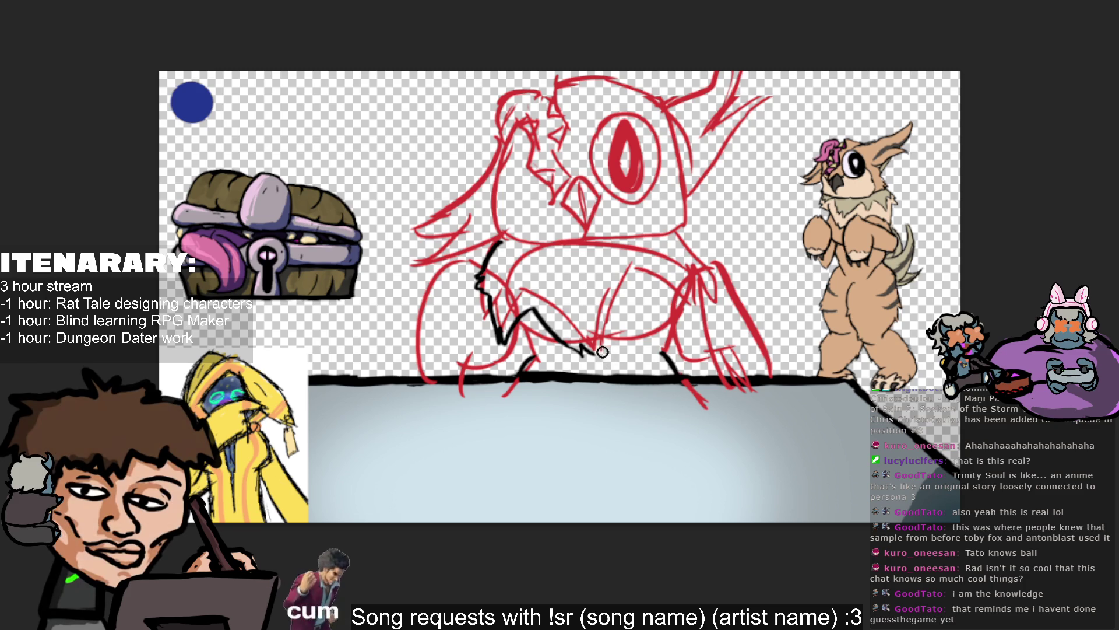
Ink the curved right torso edge rising from the belly line, with a thin stroke on top.
left_click_drag(596, 355, 636, 281)
key("ctrl+z")
left_click_drag(596, 357, 636, 279)
key("ctrl+z")
left_click_drag(594, 357, 635, 275)
key("ctrl+z")
mouse_move(593, 357)
left_mouse_down()
mouse_move(635, 275)
mouse_move(607, 346)
left_mouse_up()
key("ctrl+z")
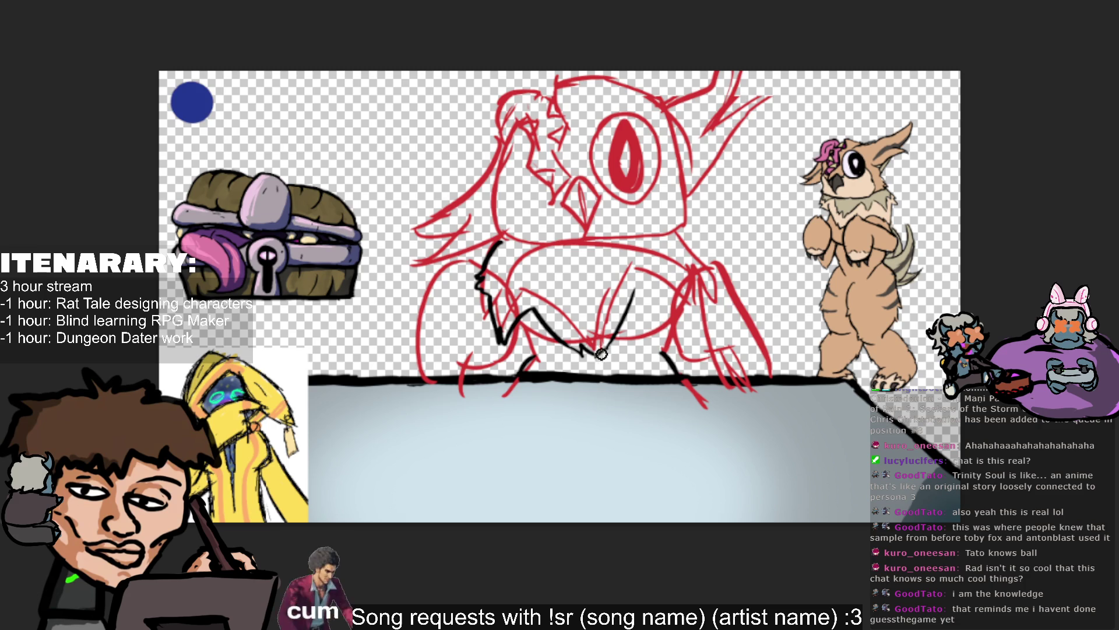
left_click_drag(609, 342, 591, 360)
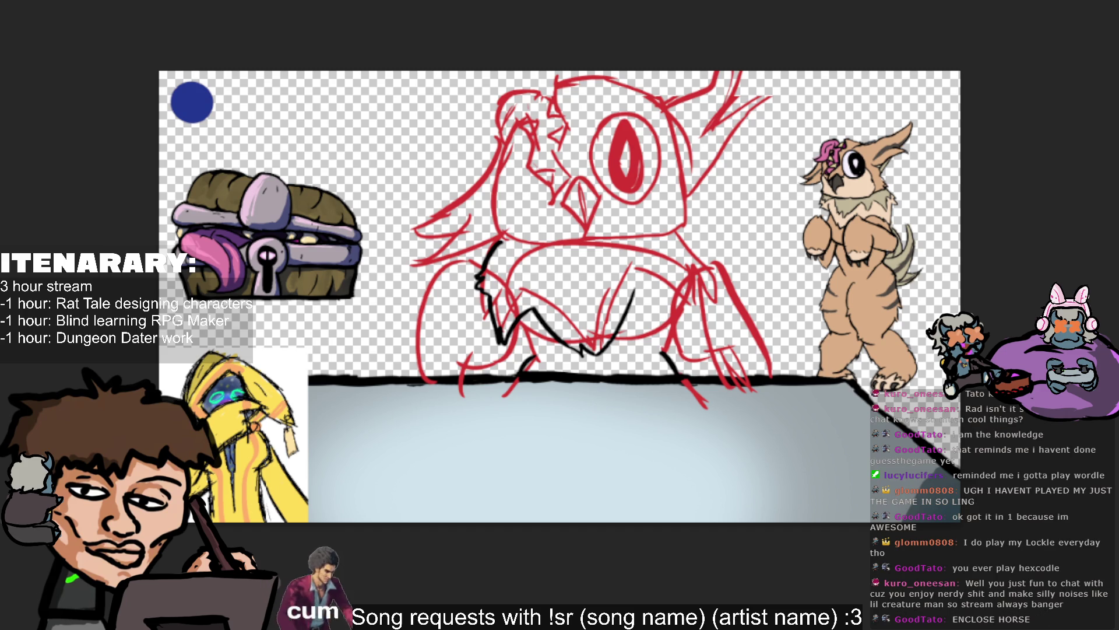
left_click_drag(635, 290, 653, 306)
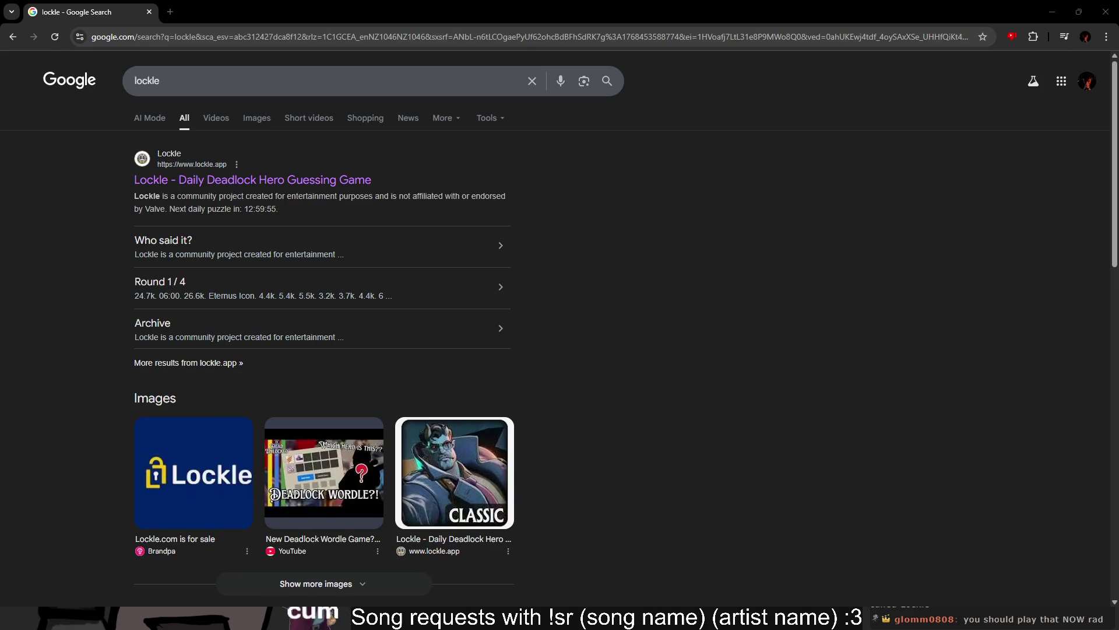
Open the Lockle result and start the Classic puzzle.
left_click(281, 181)
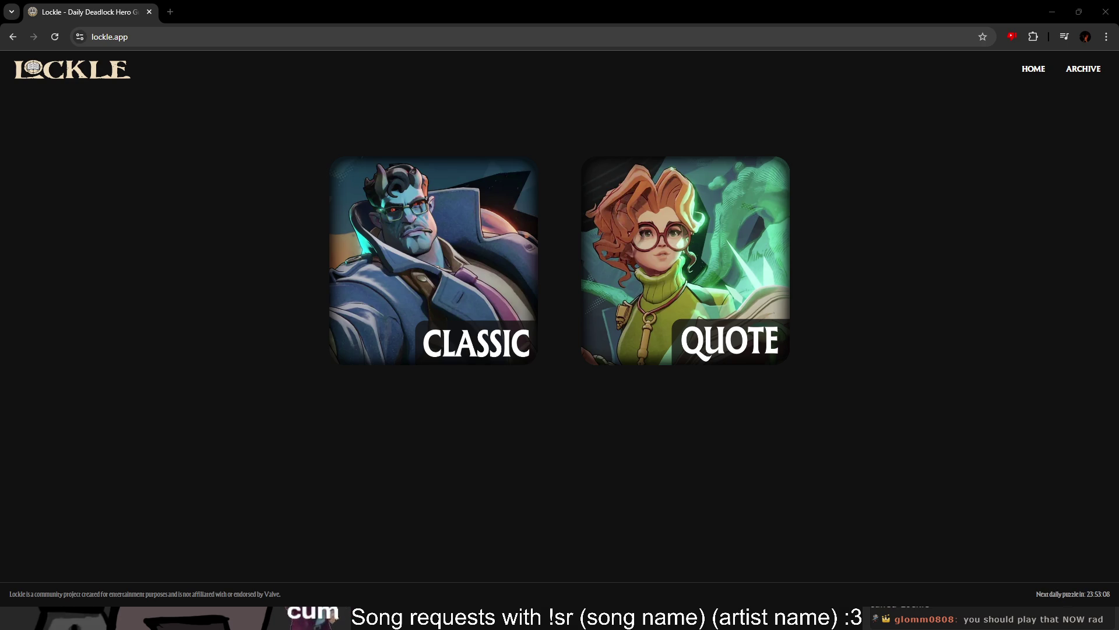
left_click(434, 279)
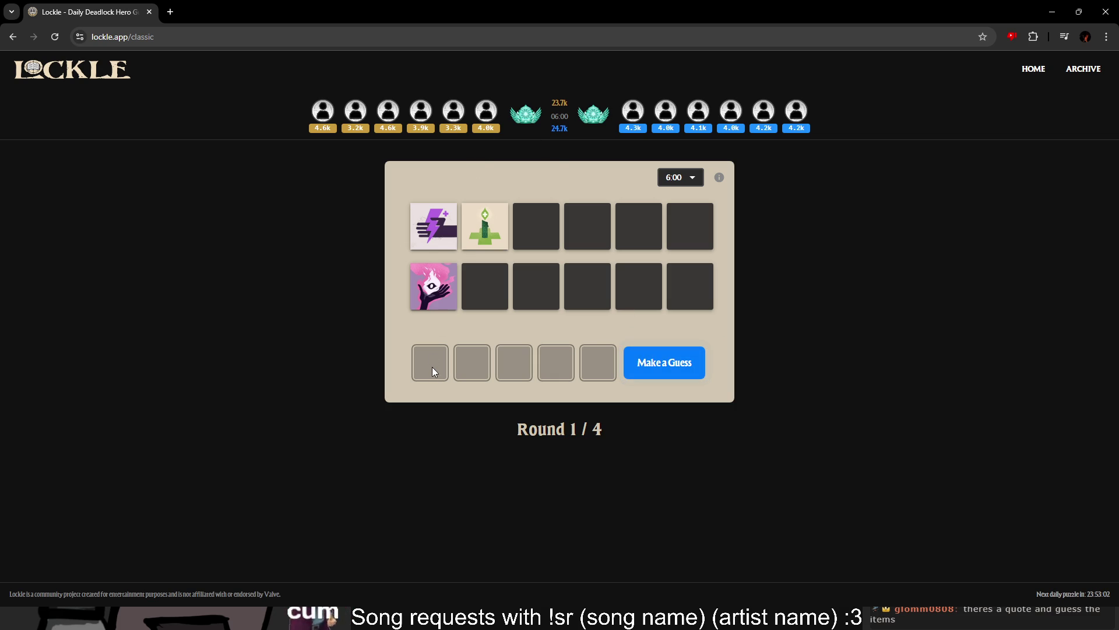
Pick Sinclair in the Select Hero grid to solve round 1.
mouse_move(432, 284)
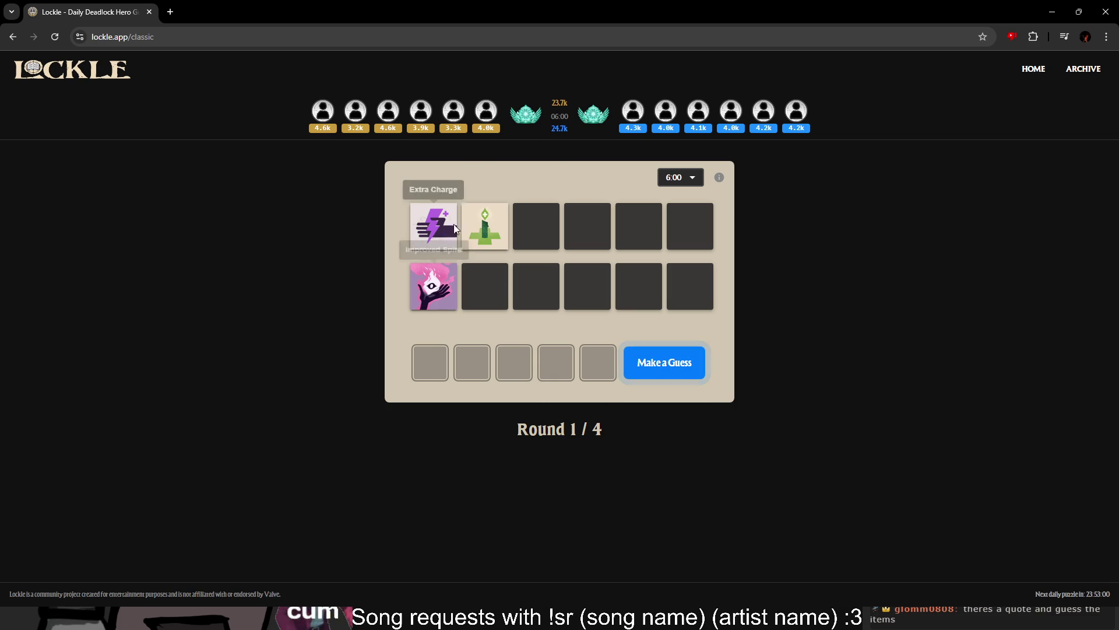
left_click(665, 365)
left_click(858, 526)
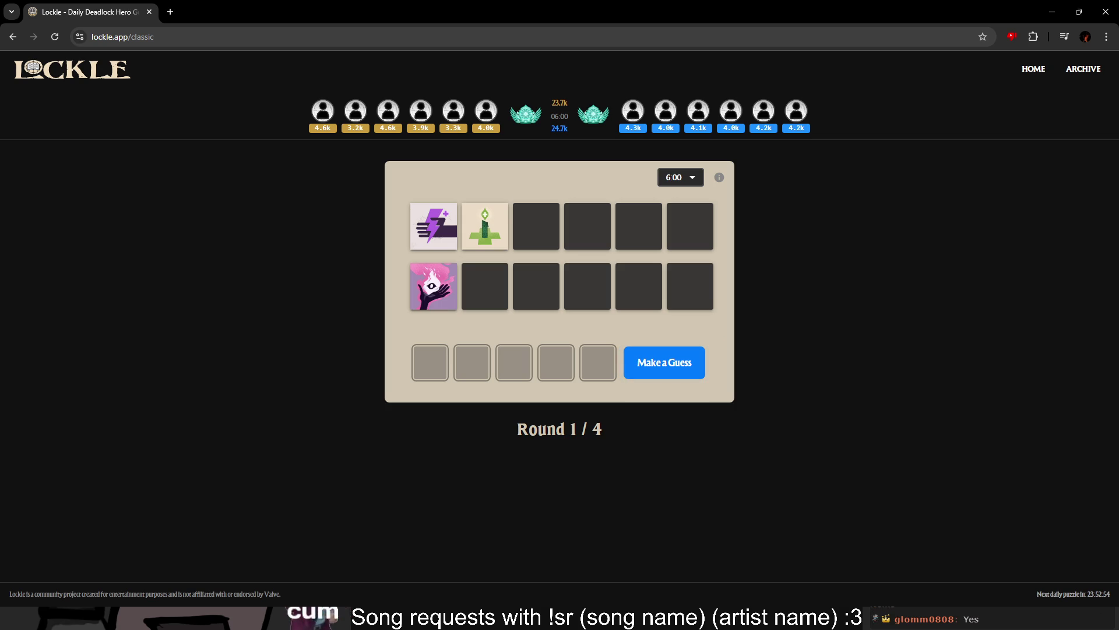
left_click(676, 361)
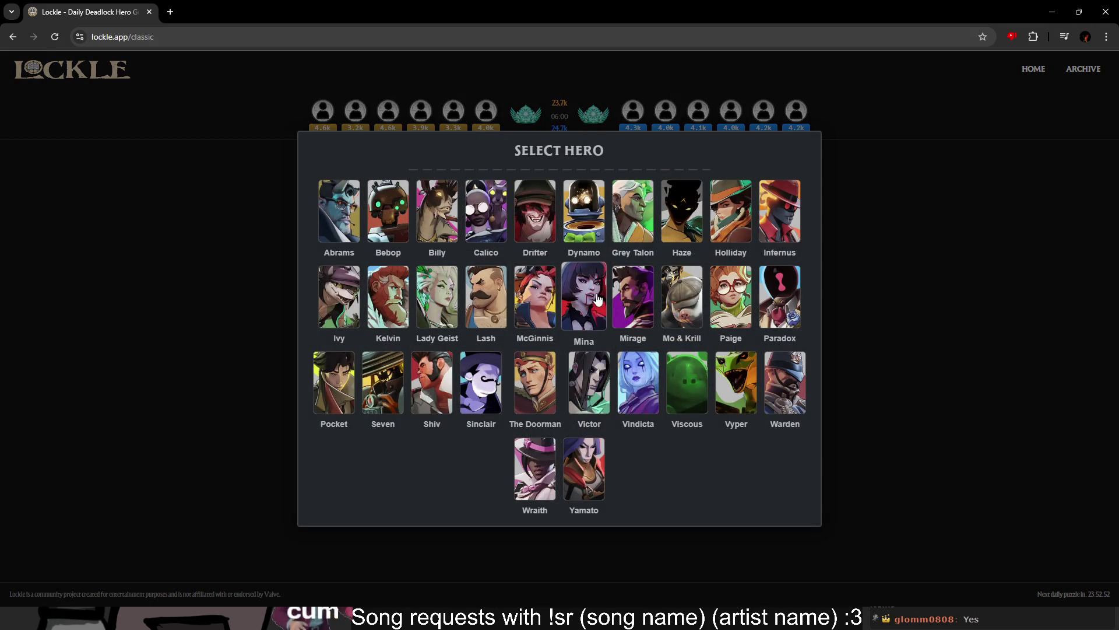
left_click(925, 462)
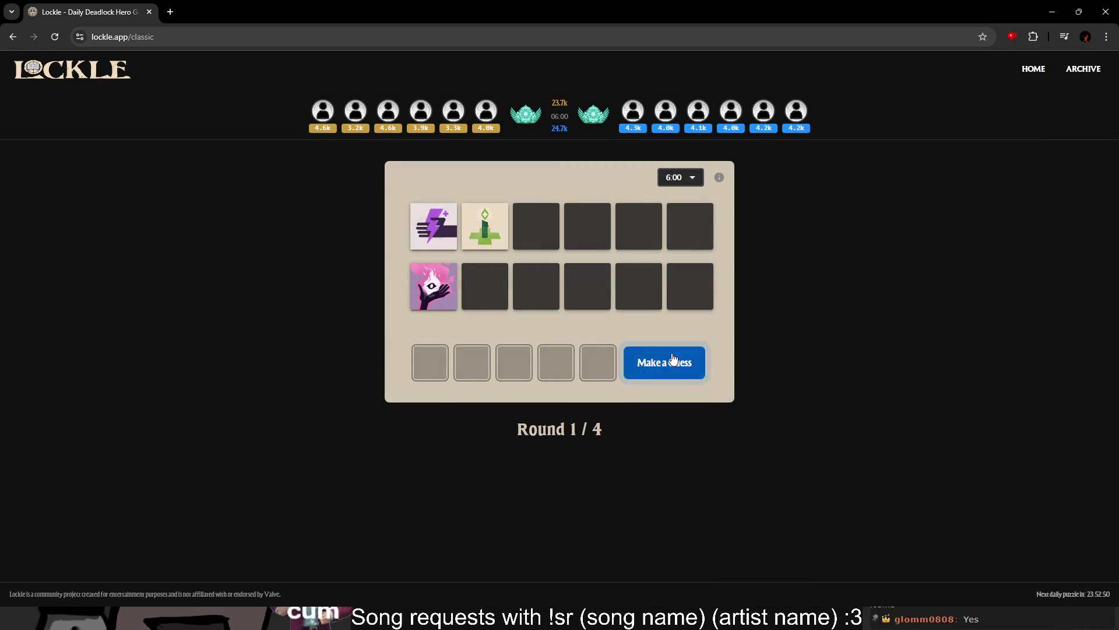
left_click(665, 362)
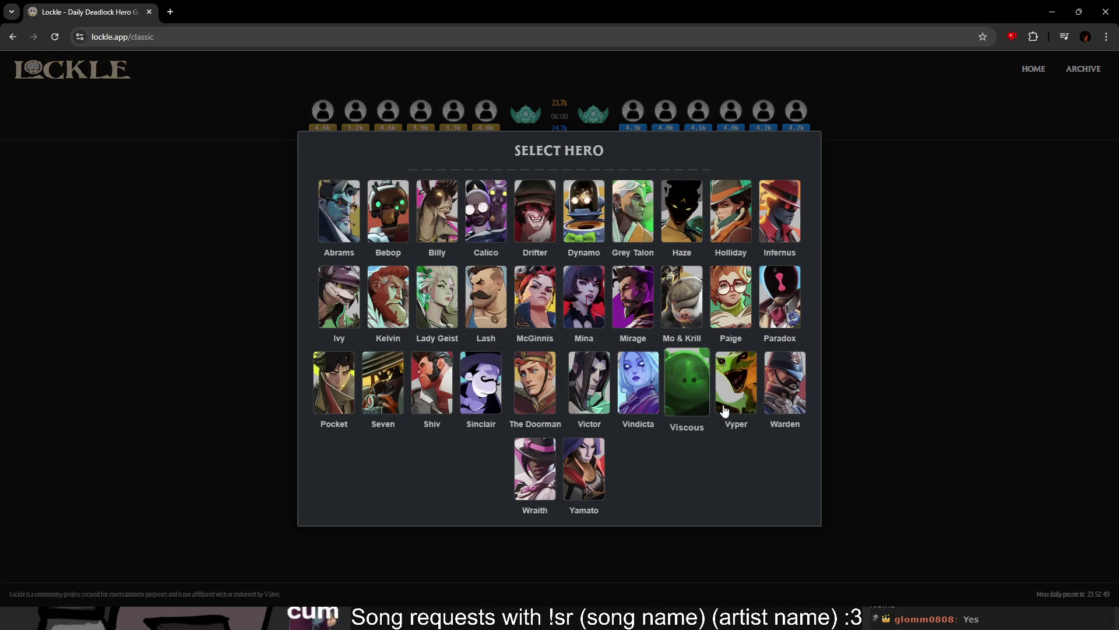
left_click(493, 391)
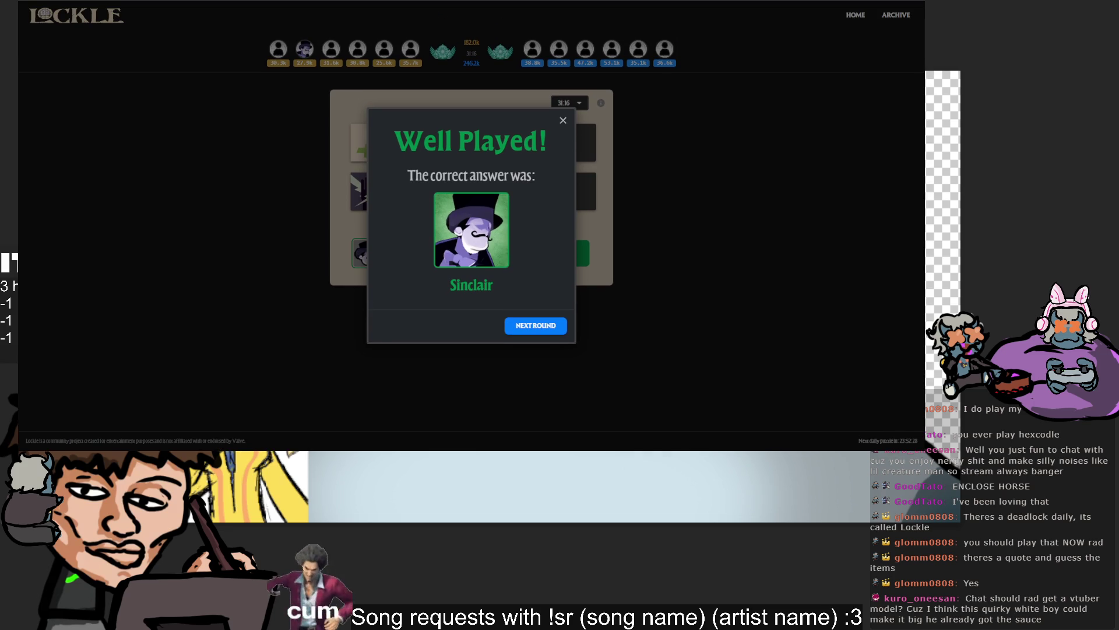
Advance to round 2 and submit Dynamo as the first hero guess.
left_click(532, 327)
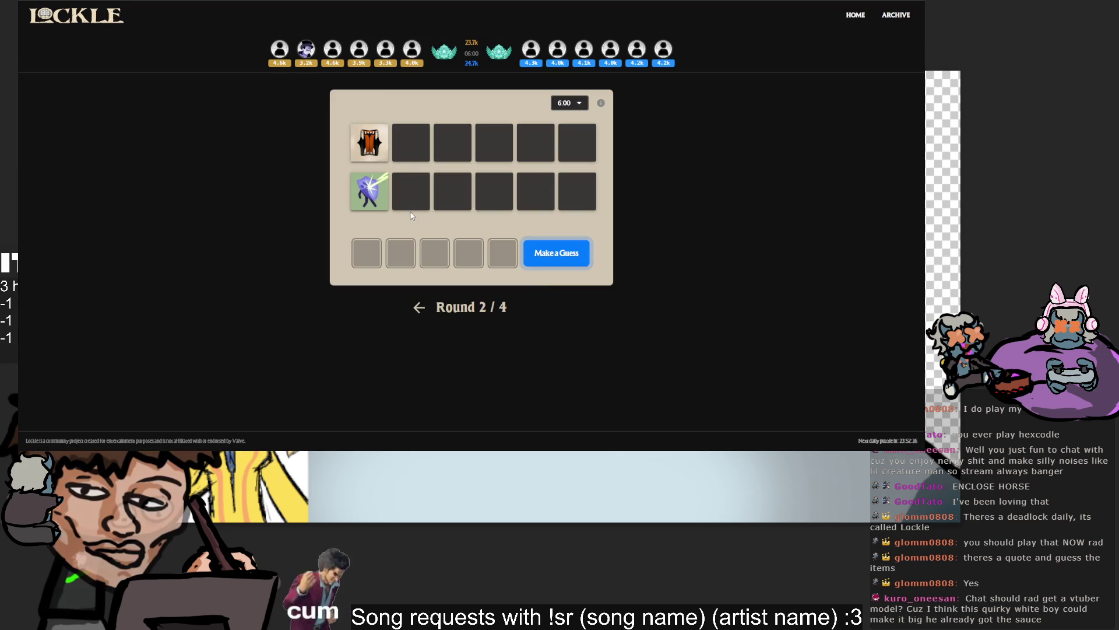
left_click(555, 256)
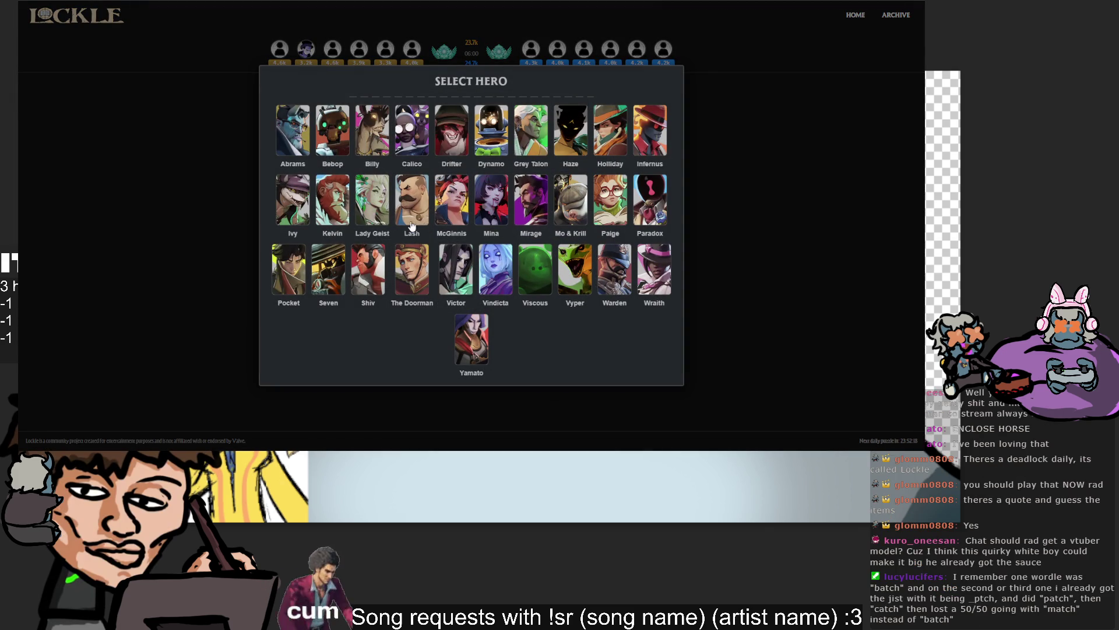
left_click(579, 220)
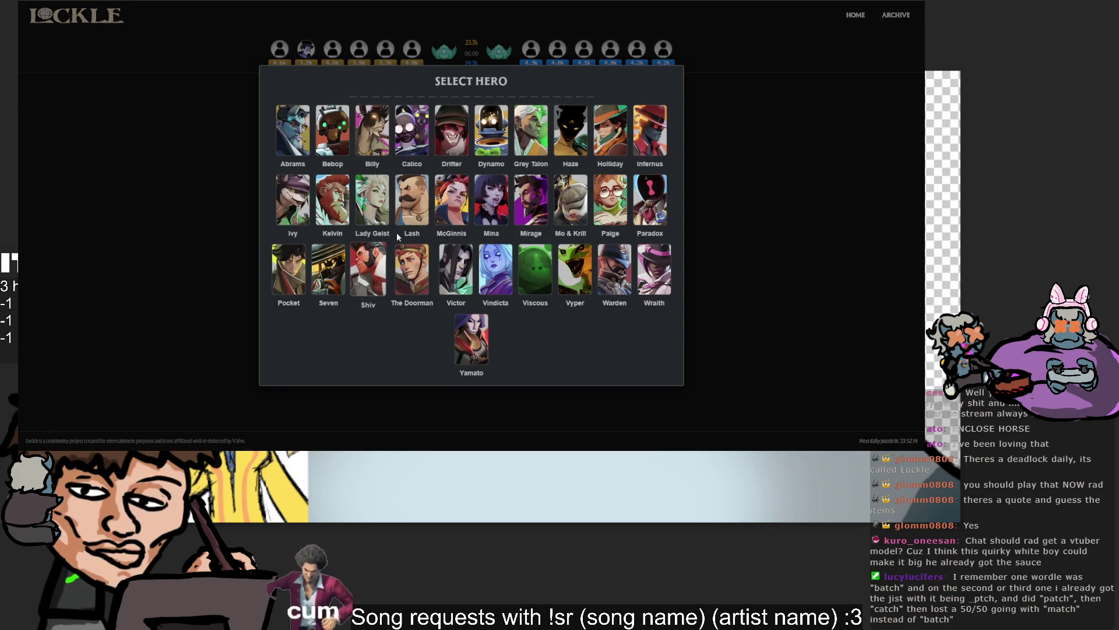
left_click(738, 246)
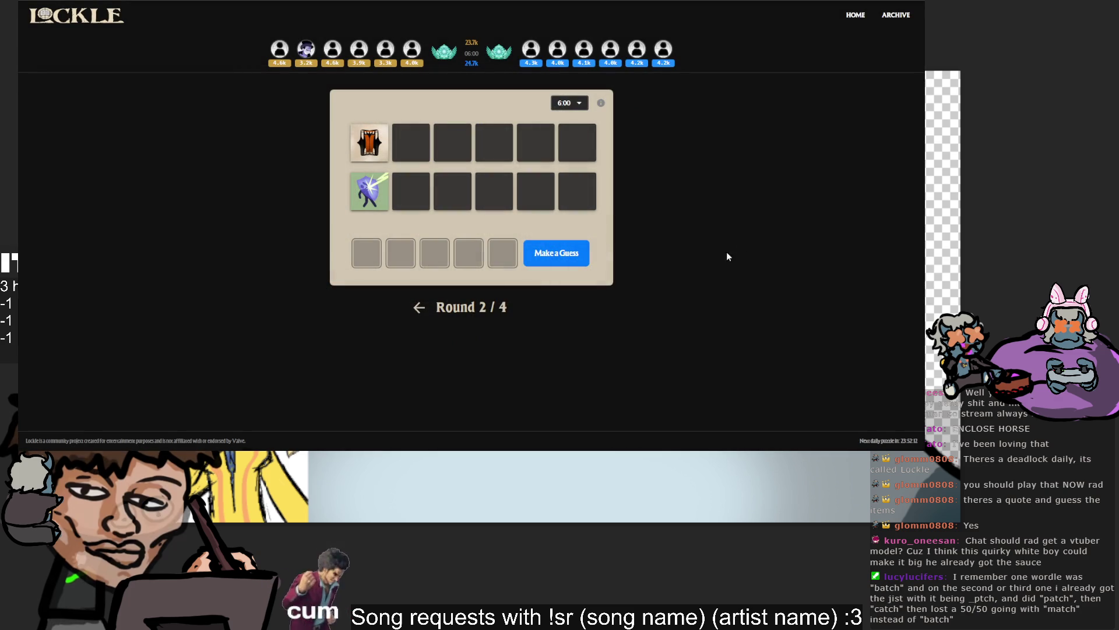
left_click(583, 256)
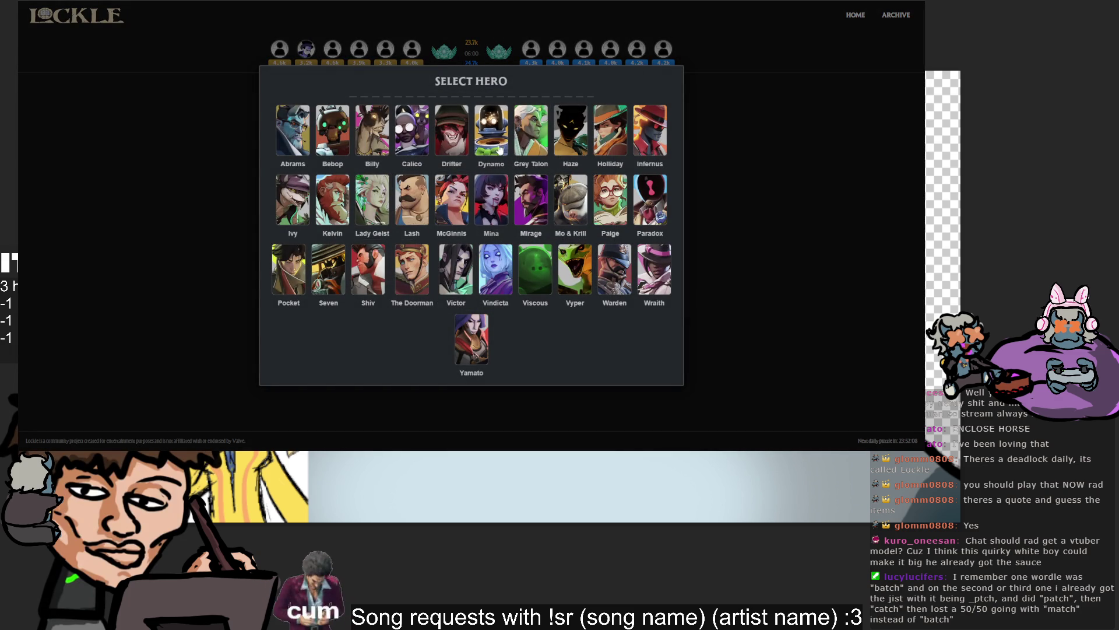
left_click(507, 162)
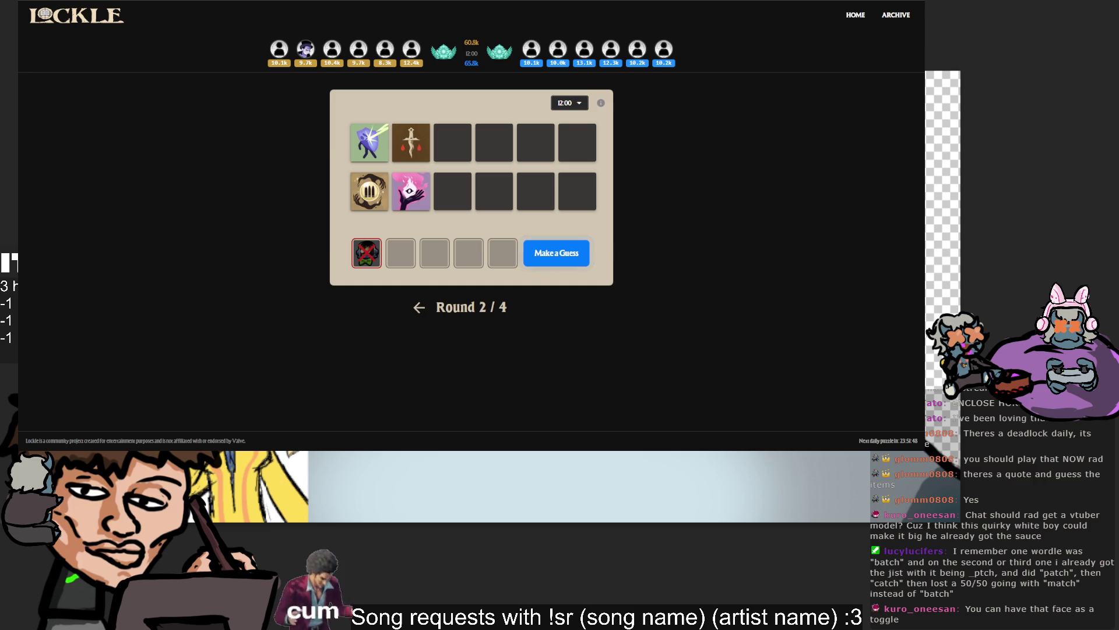
Submit a second round-2 hero guess from the Select Hero grid.
left_click(564, 256)
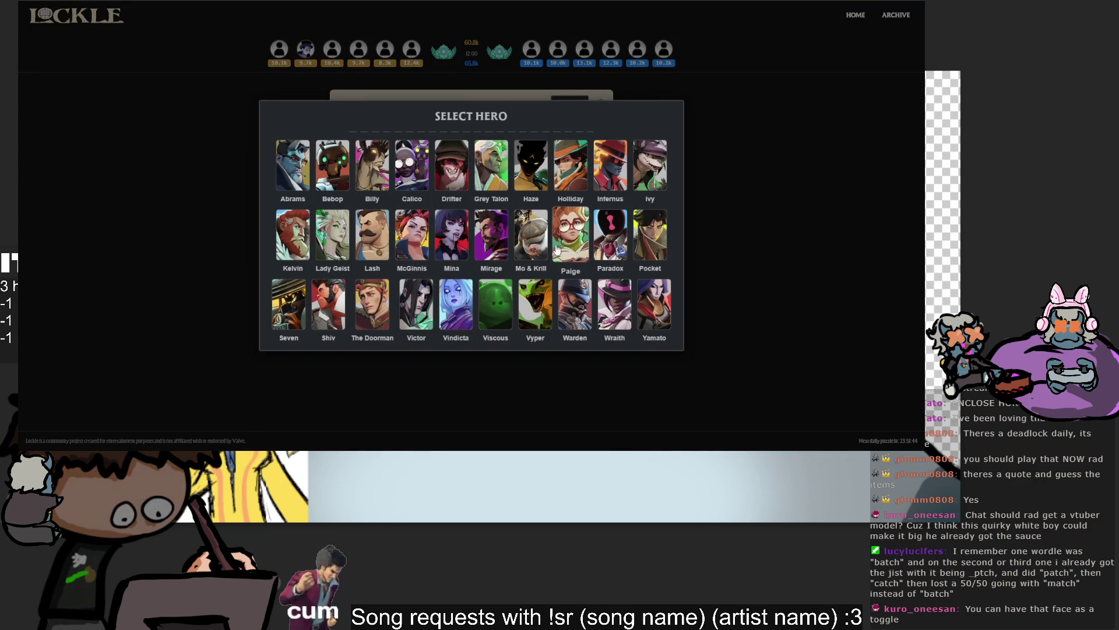
left_click(707, 179)
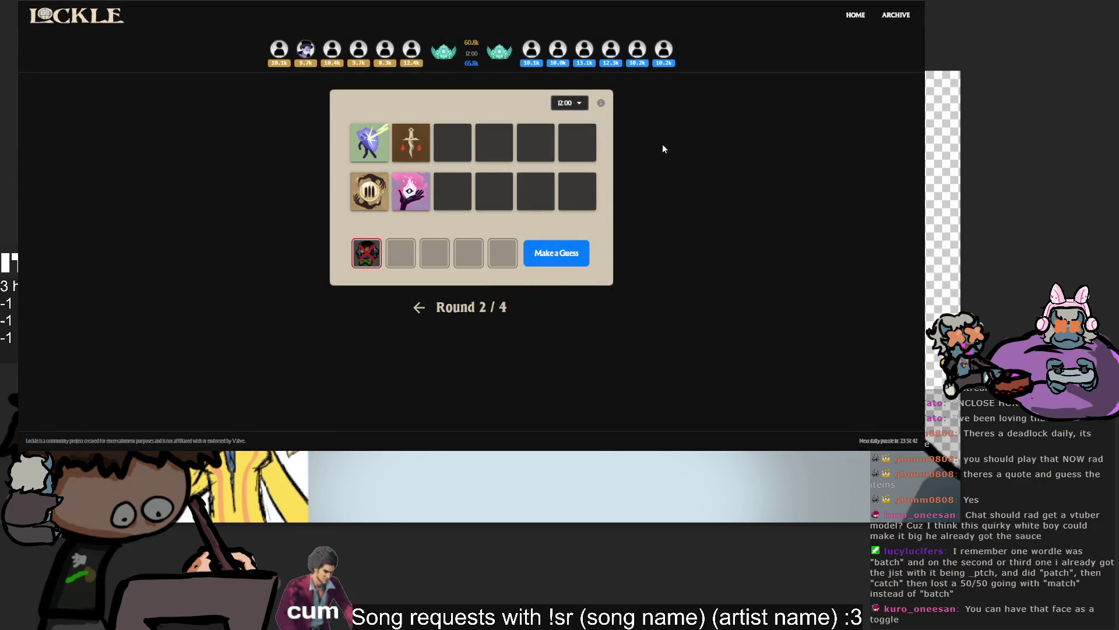
left_click(579, 251)
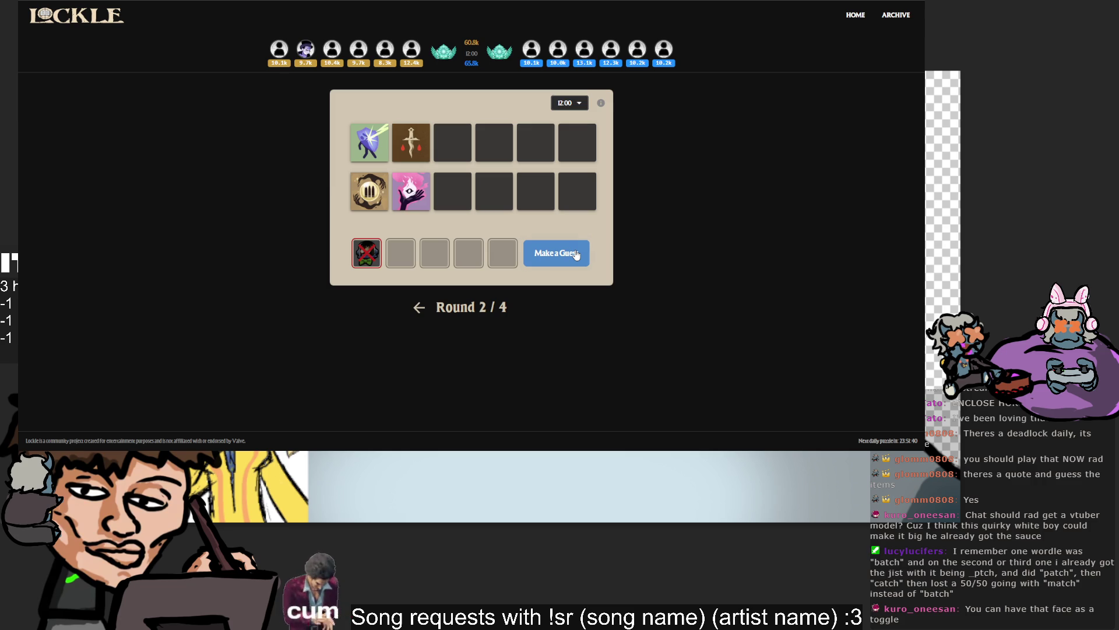
left_click(576, 254)
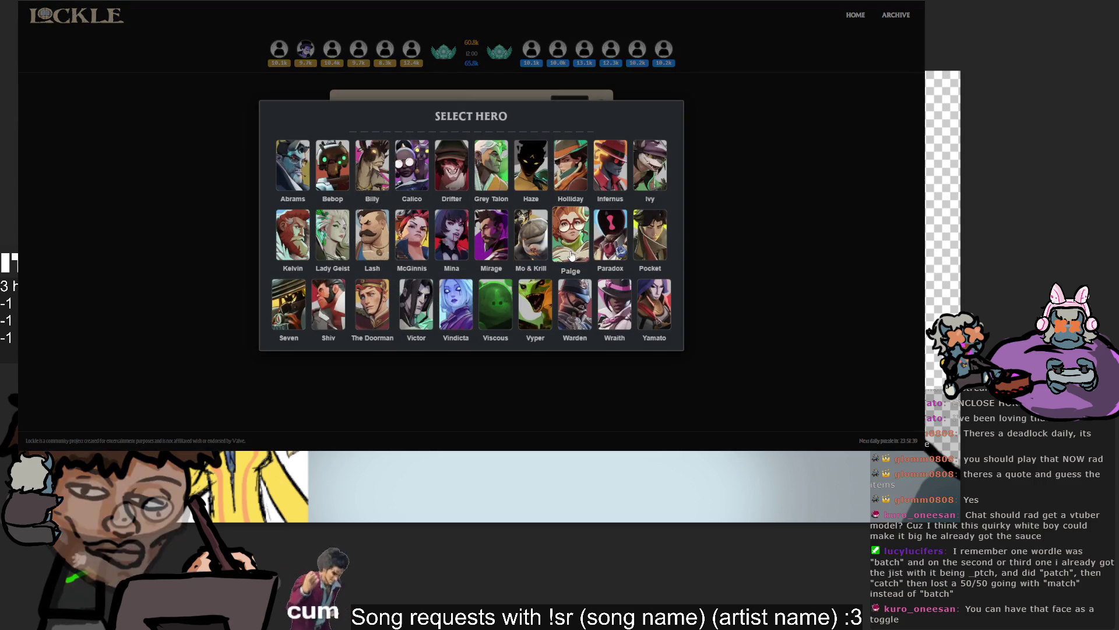
left_click(750, 215)
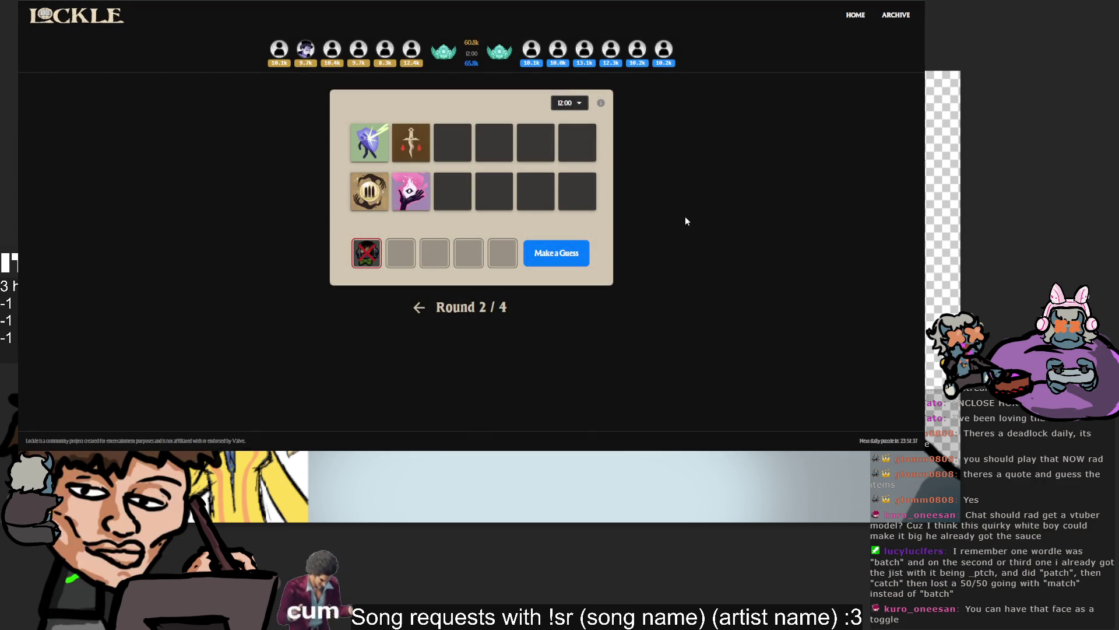
left_click(570, 255)
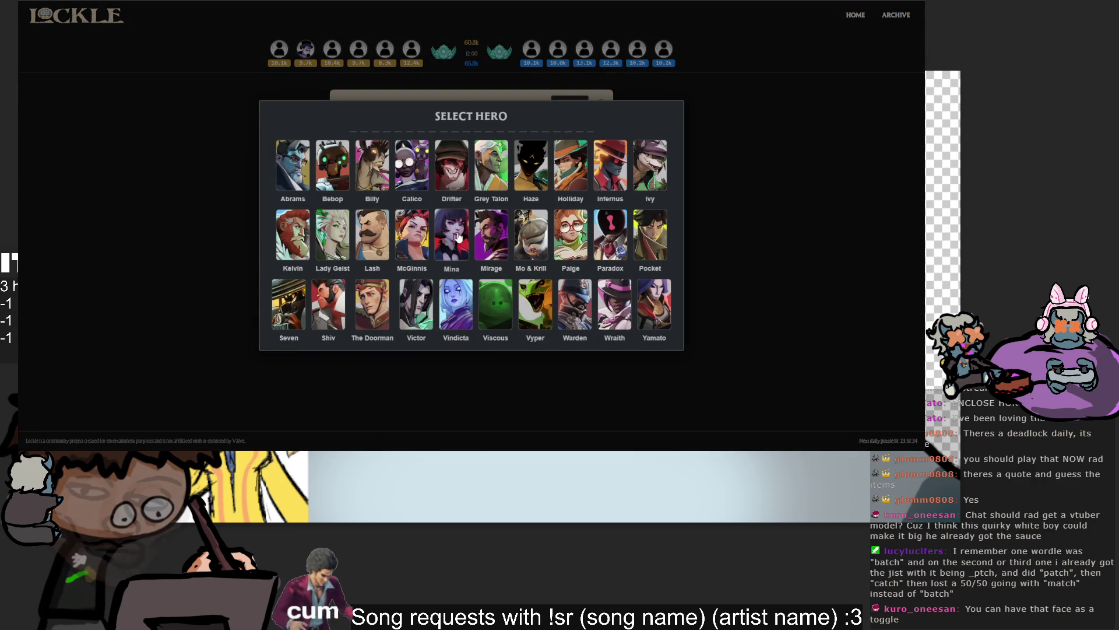
left_click(765, 176)
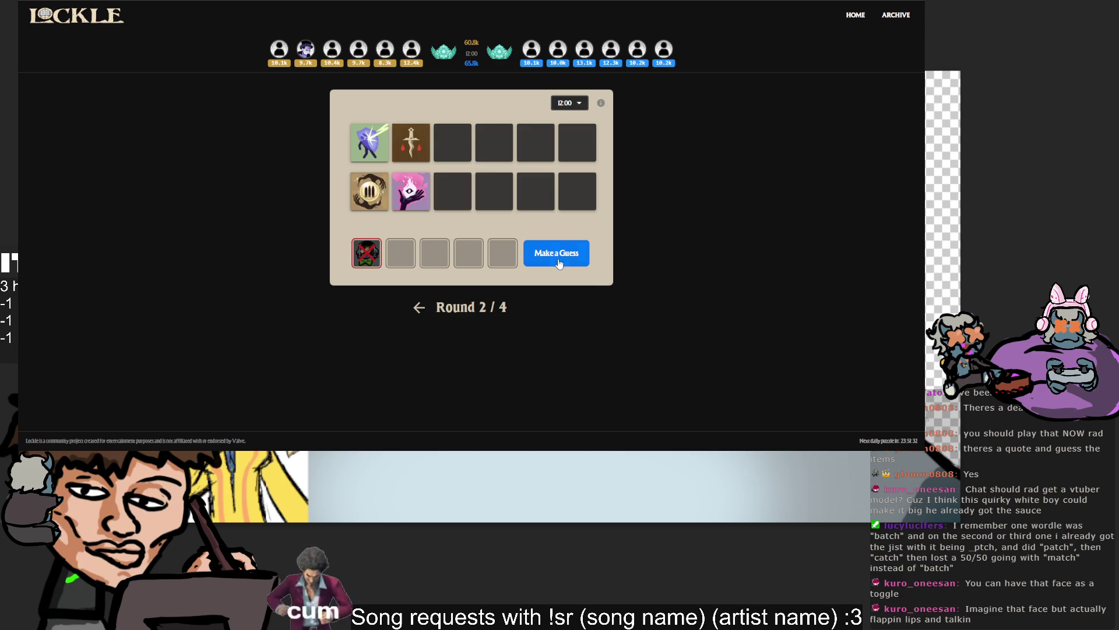
left_click(558, 262)
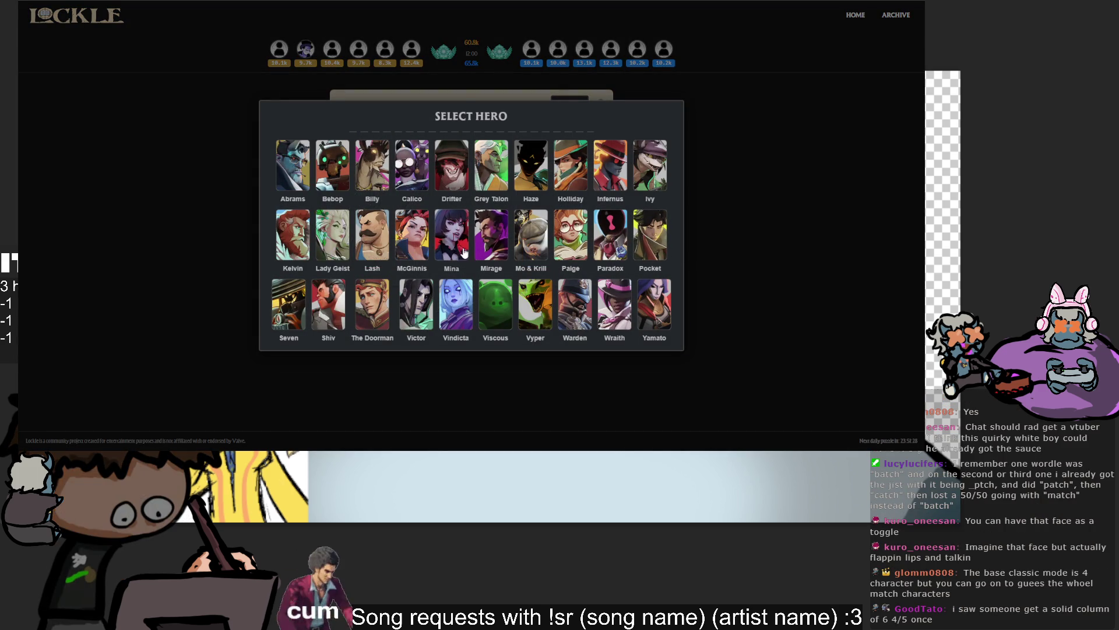
left_click(451, 237)
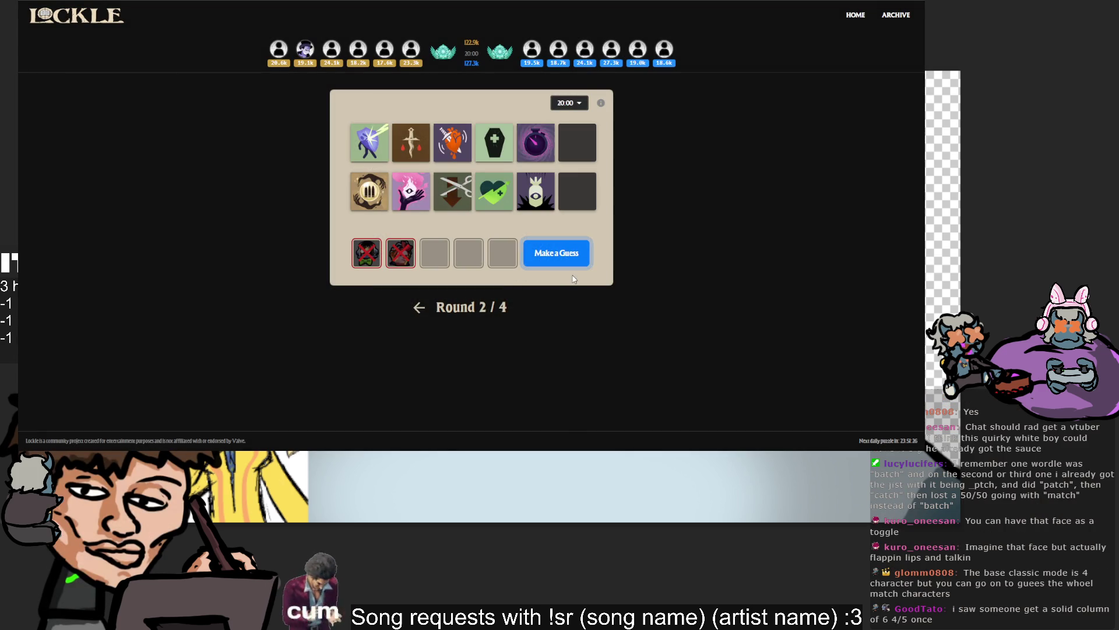
Submit third and fourth wrong hero guesses, filling all four guess slots.
left_click(574, 255)
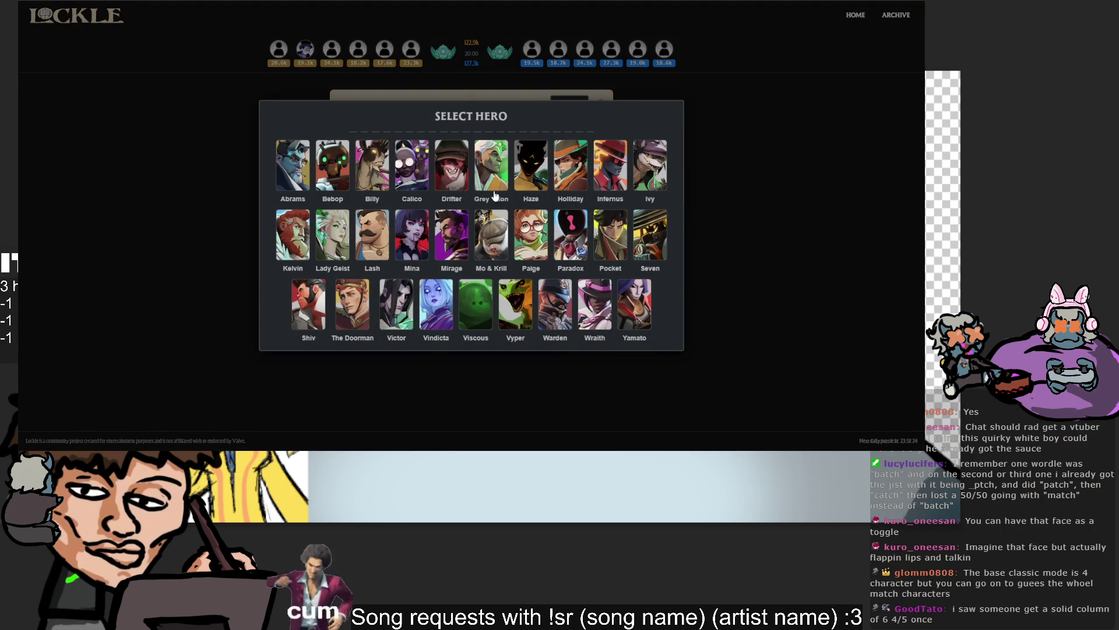
left_click(308, 303)
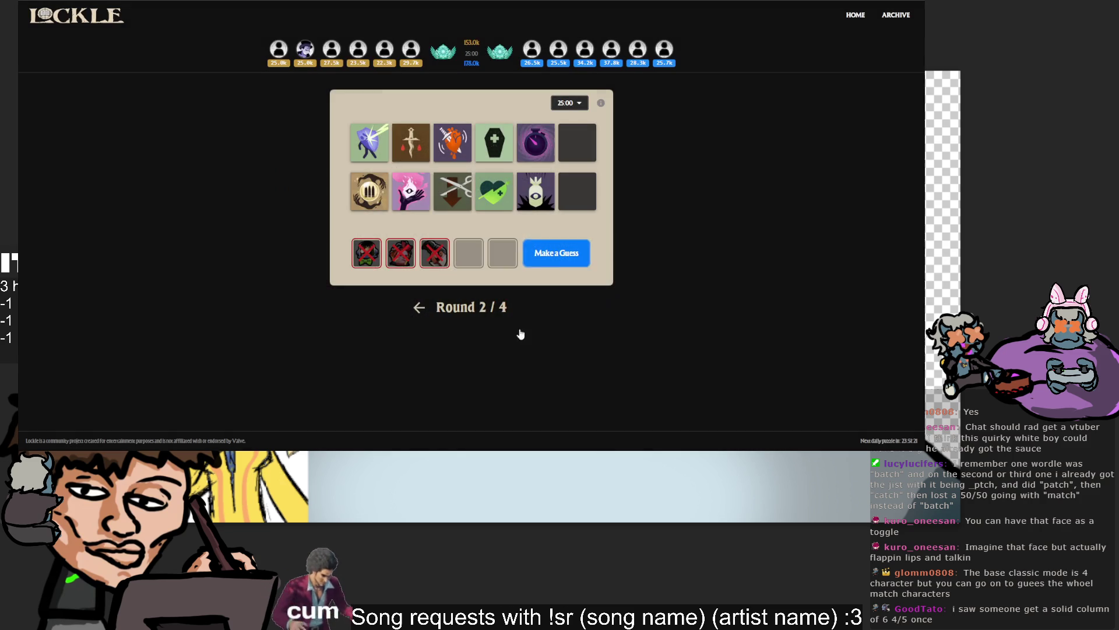
left_click(575, 261)
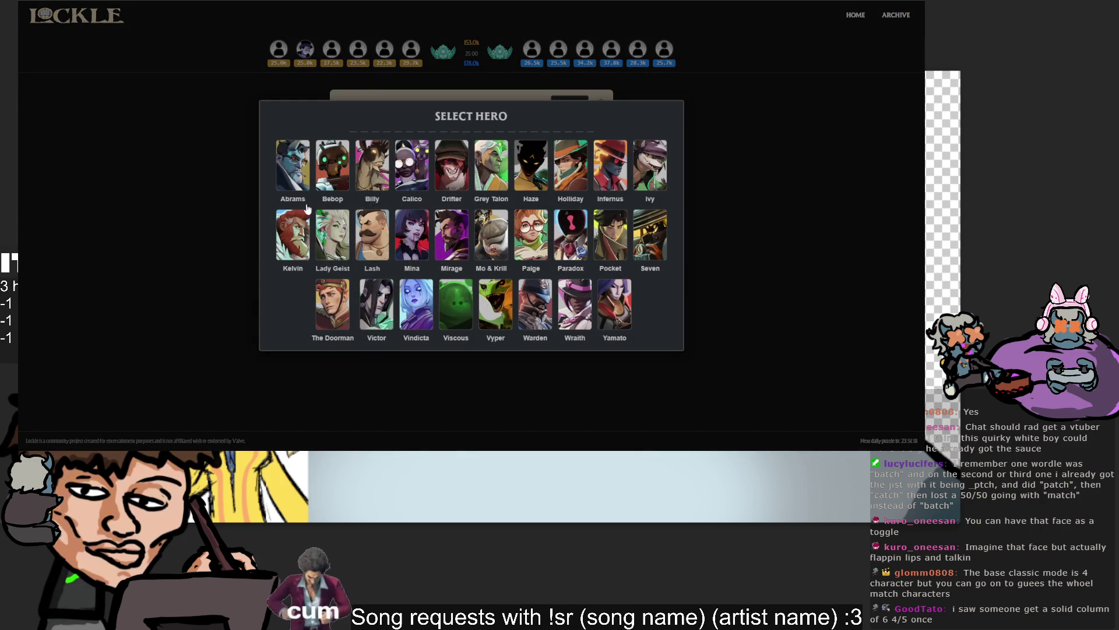
left_click(293, 165)
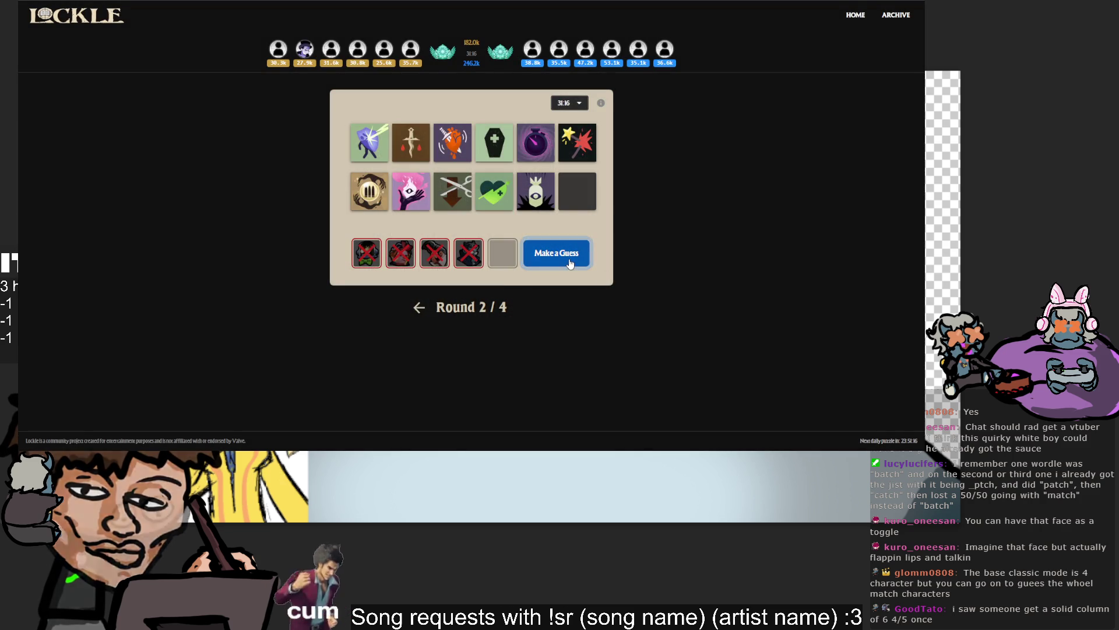
left_click(568, 254)
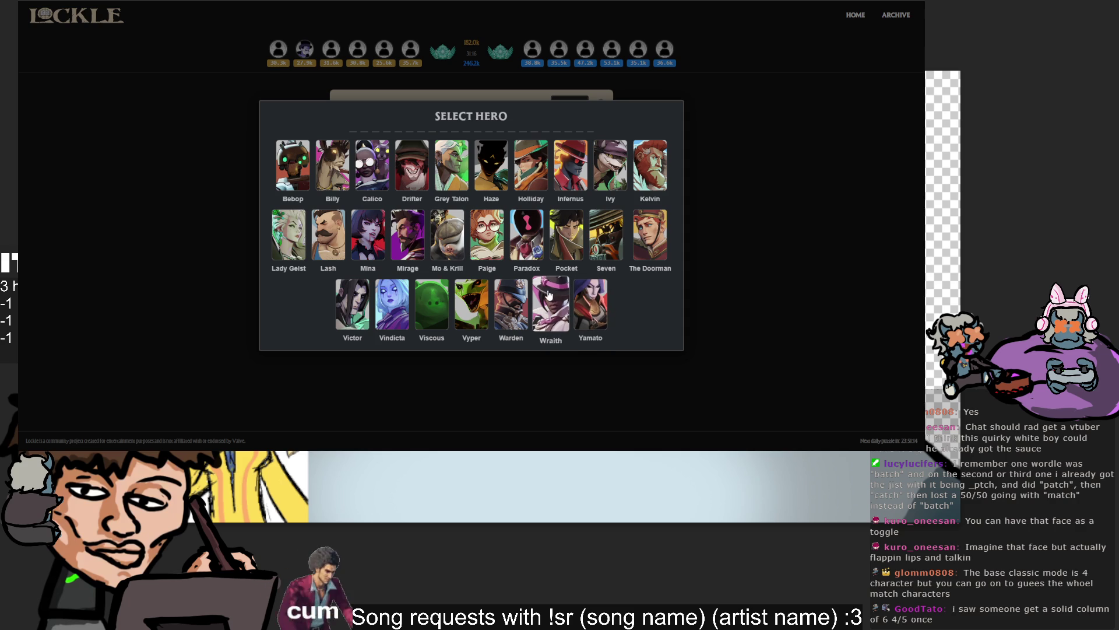
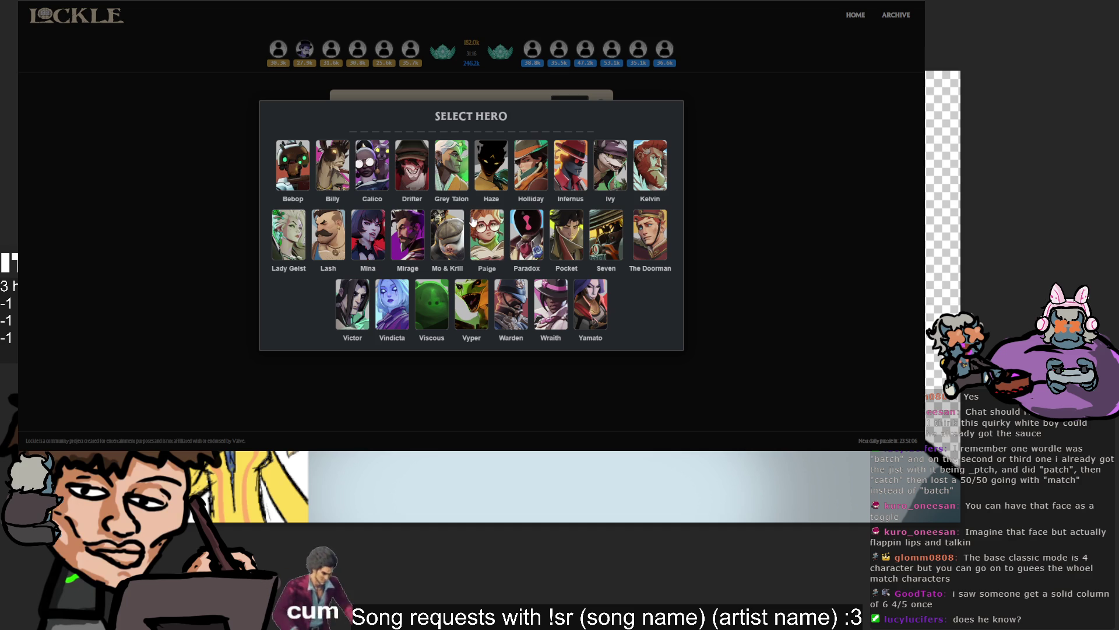
Make the round 2 guess, revealing Yamato as the answer, and advance to round 3.
left_click(753, 169)
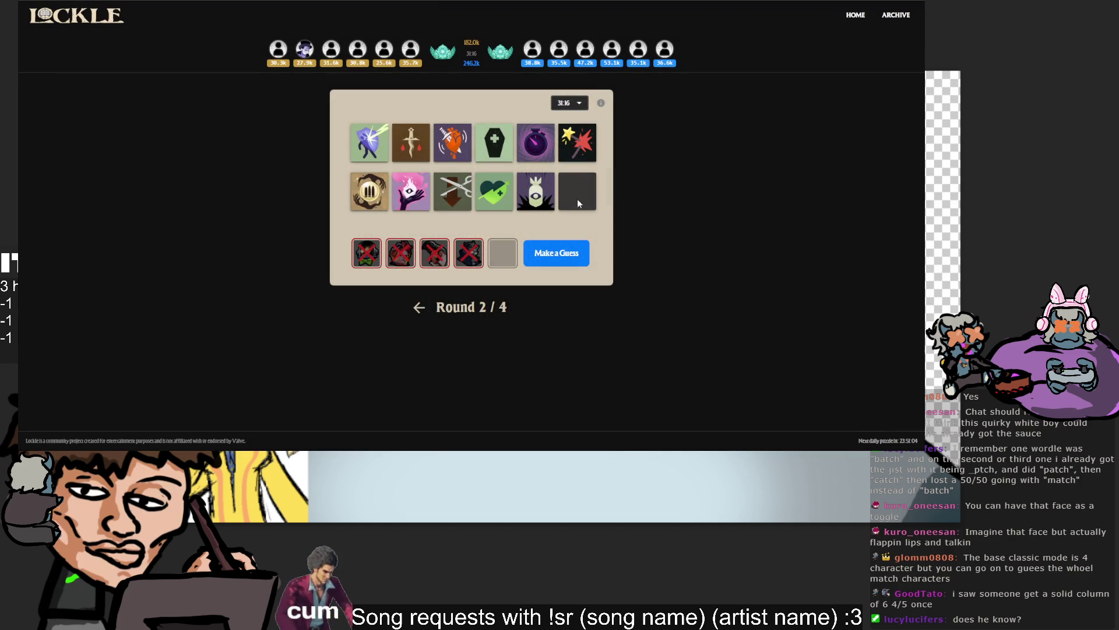
left_click(573, 255)
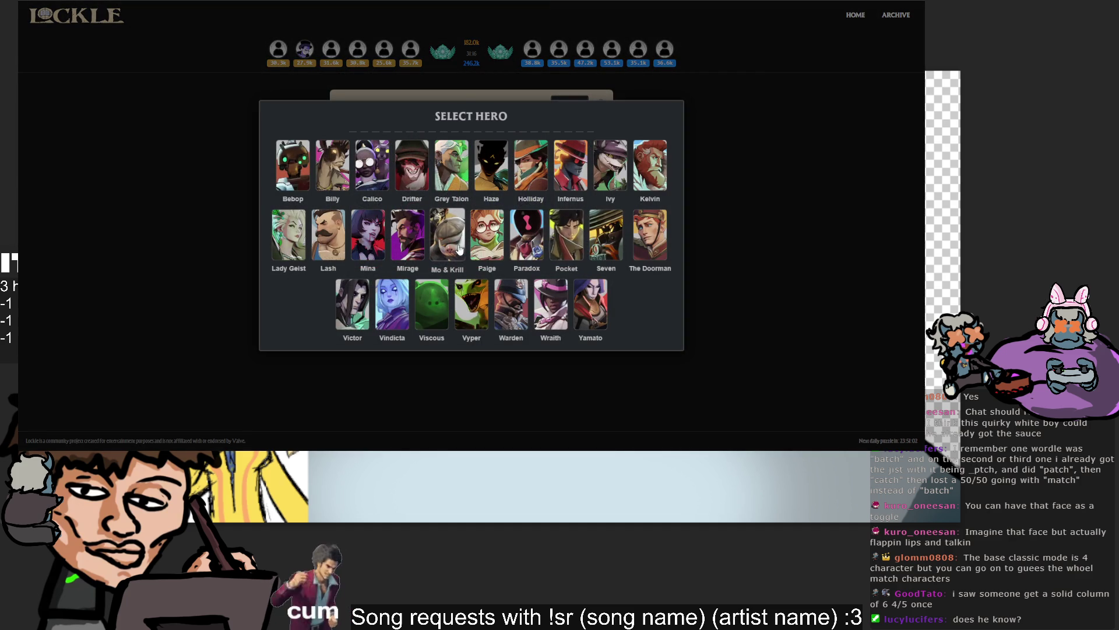
left_click(488, 244)
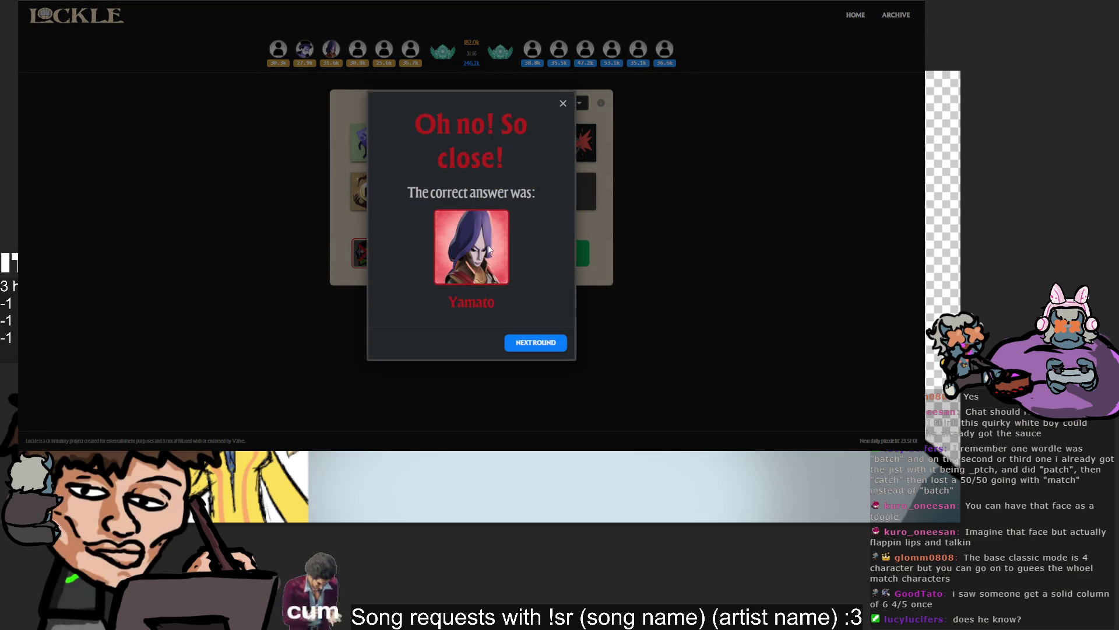
left_click(542, 344)
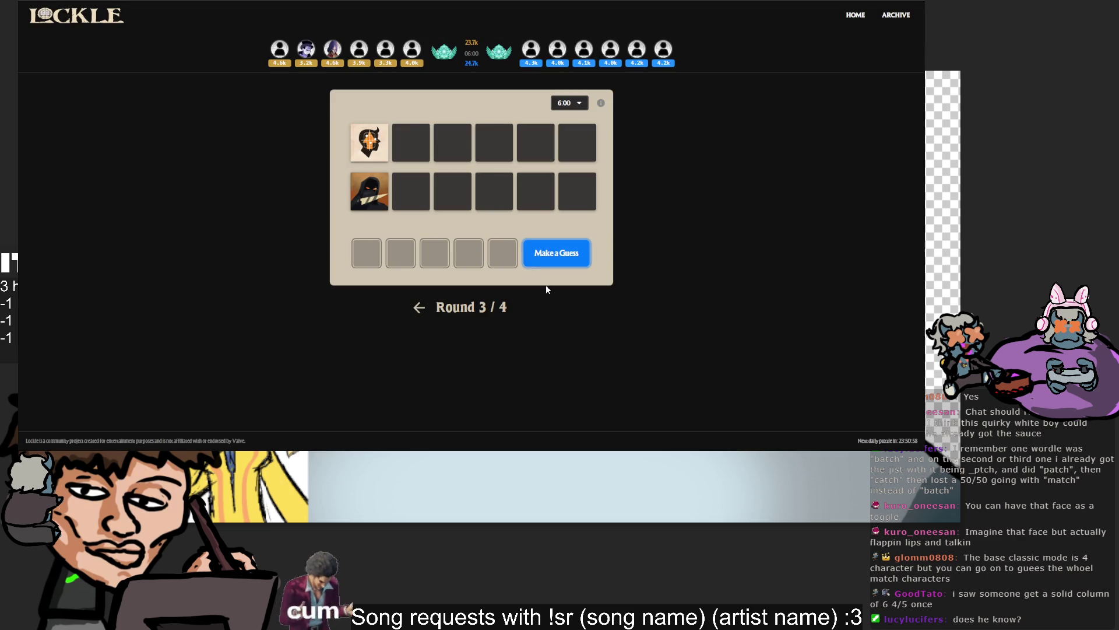
Guess Paradox correctly for round 3 and move on to the final round.
left_click(558, 251)
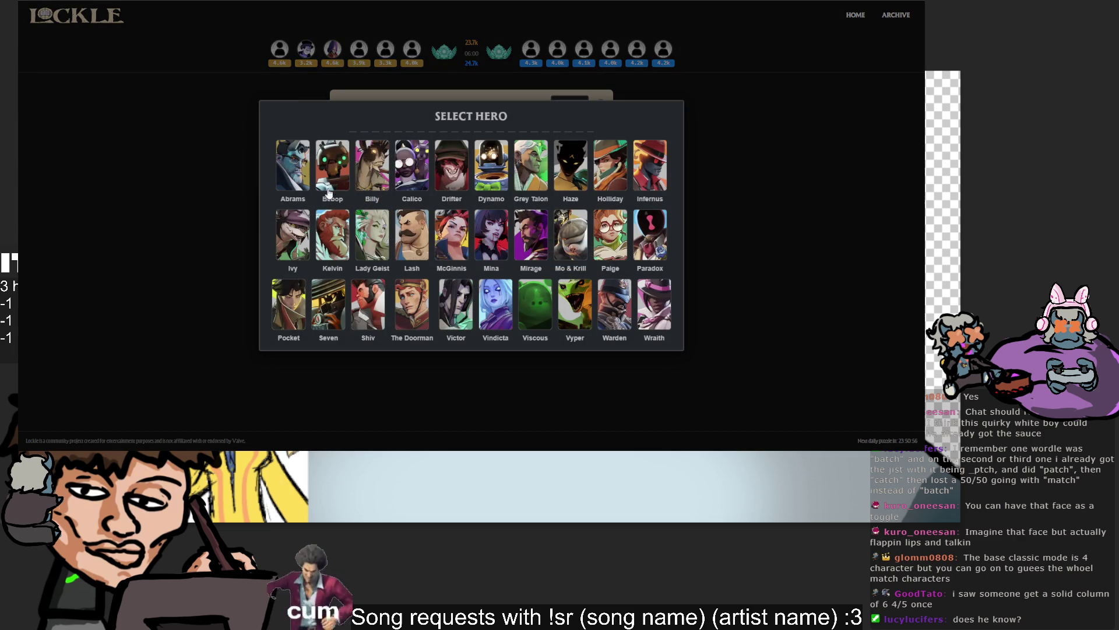
key("Escape")
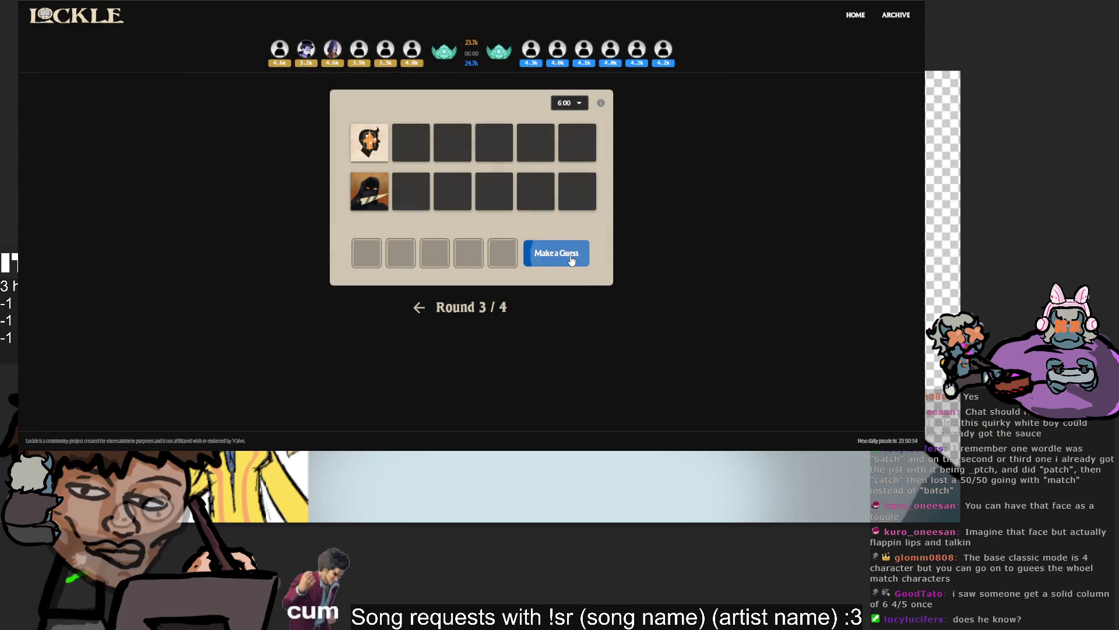
left_click(574, 255)
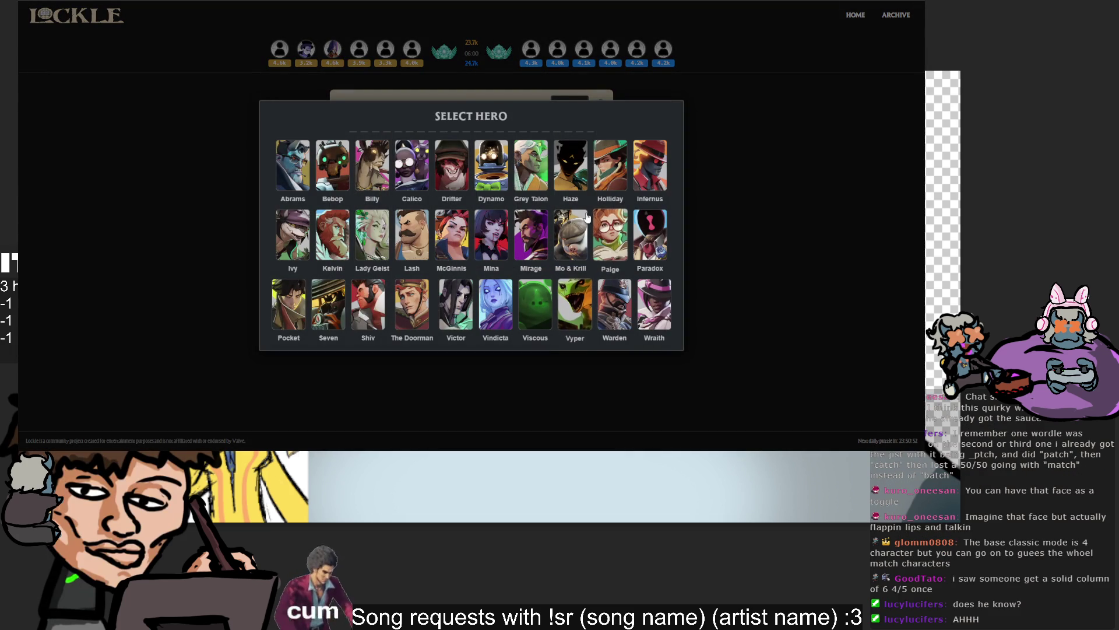
left_click(650, 236)
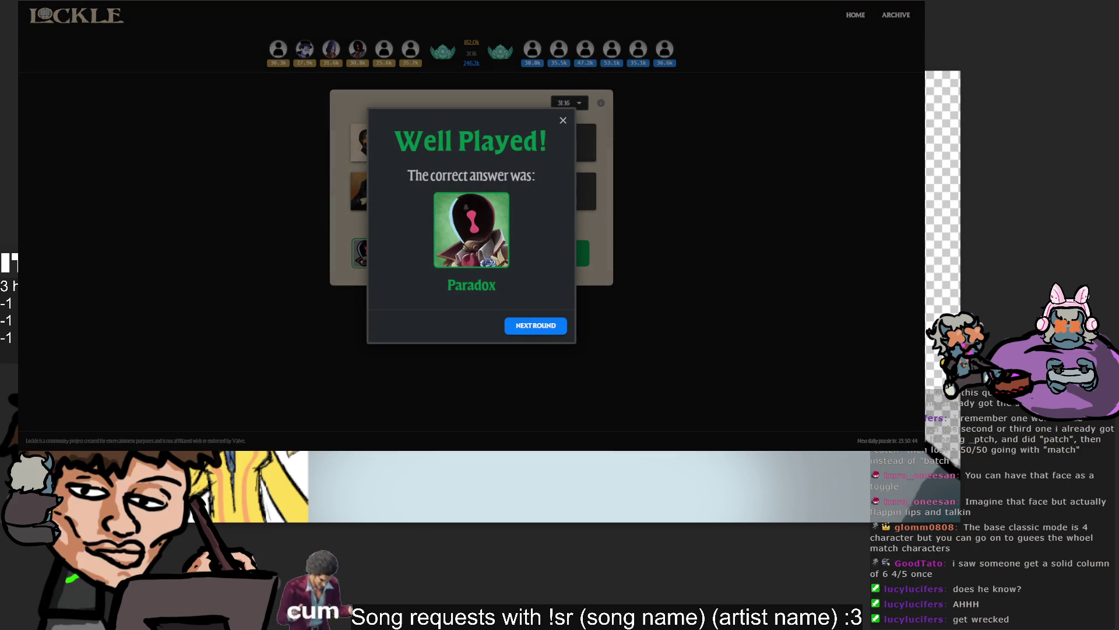
left_click(528, 333)
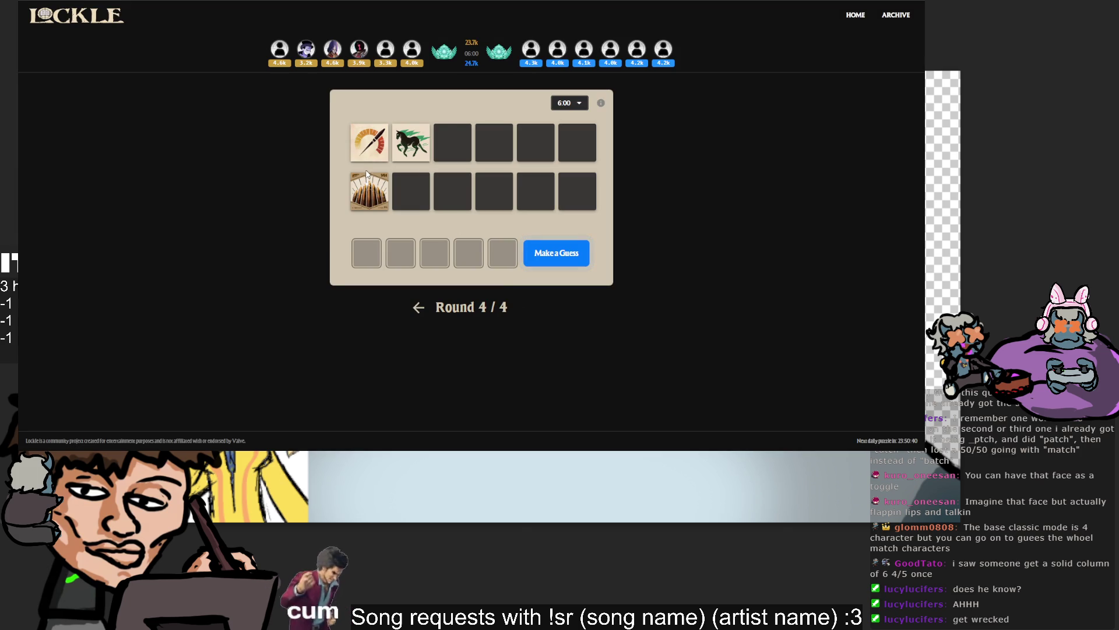
Submit a first, wrong round 4 guess, then reopen the hero list to browse.
left_click(554, 256)
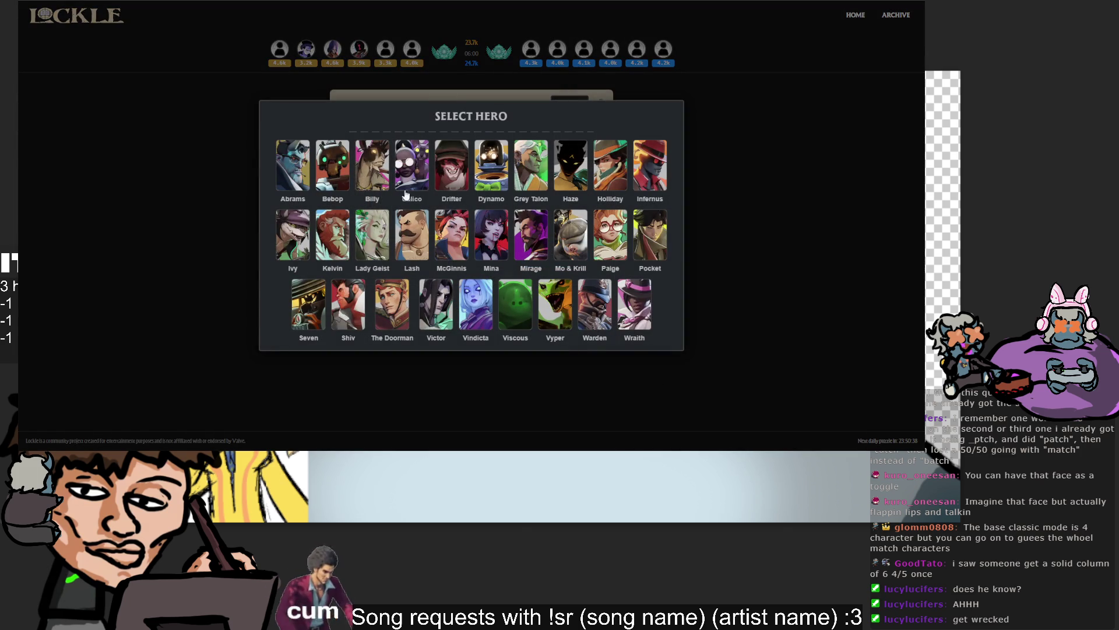
left_click(306, 249)
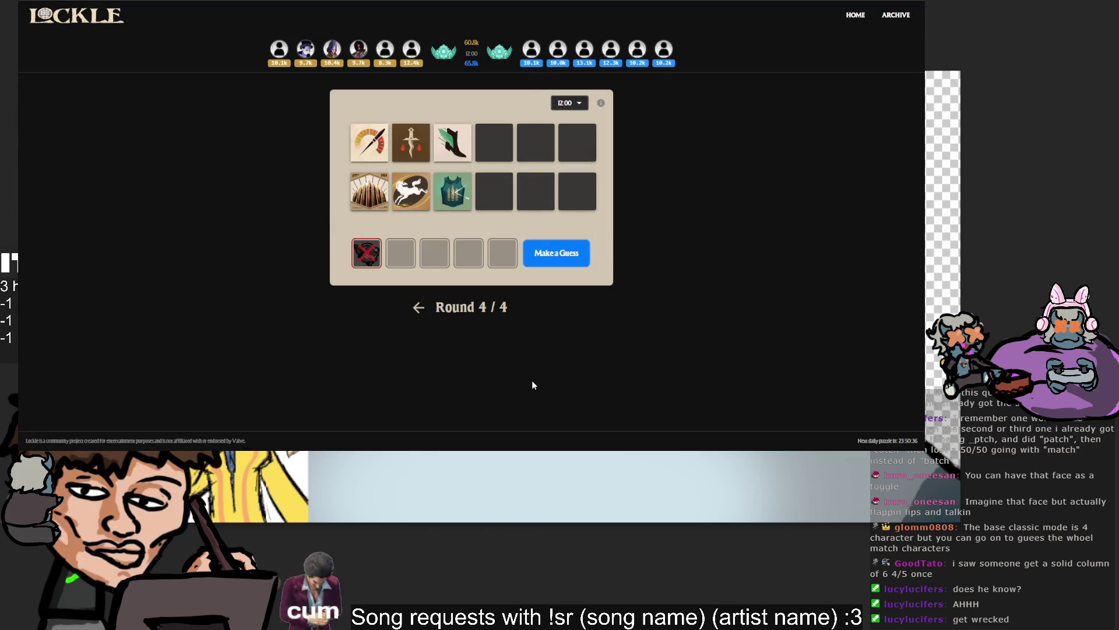
left_click(571, 267)
left_click(735, 331)
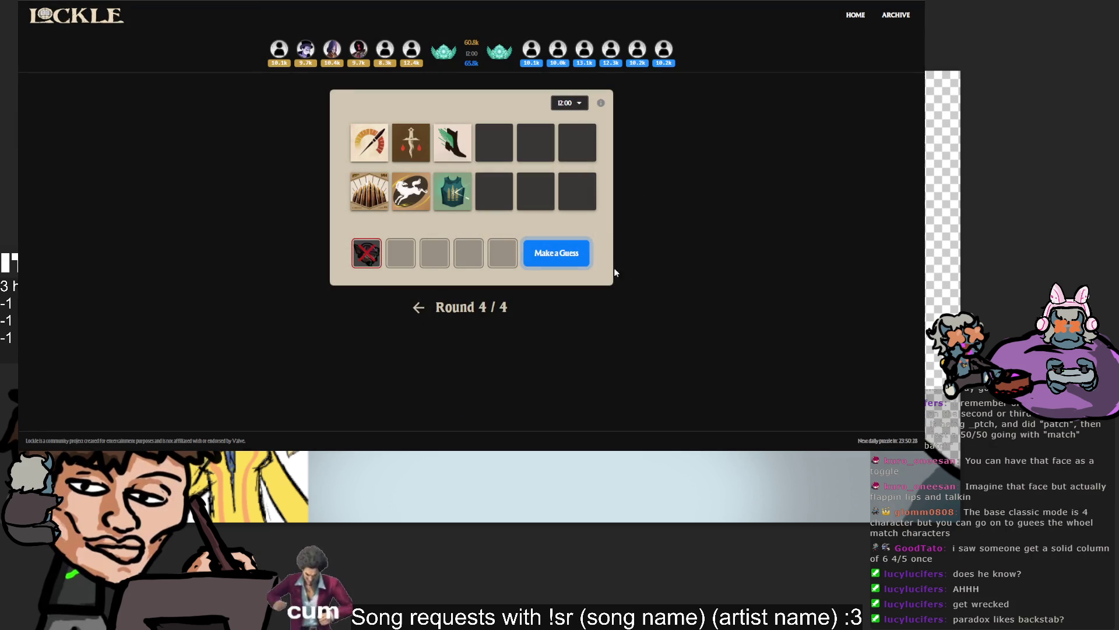
left_click(579, 259)
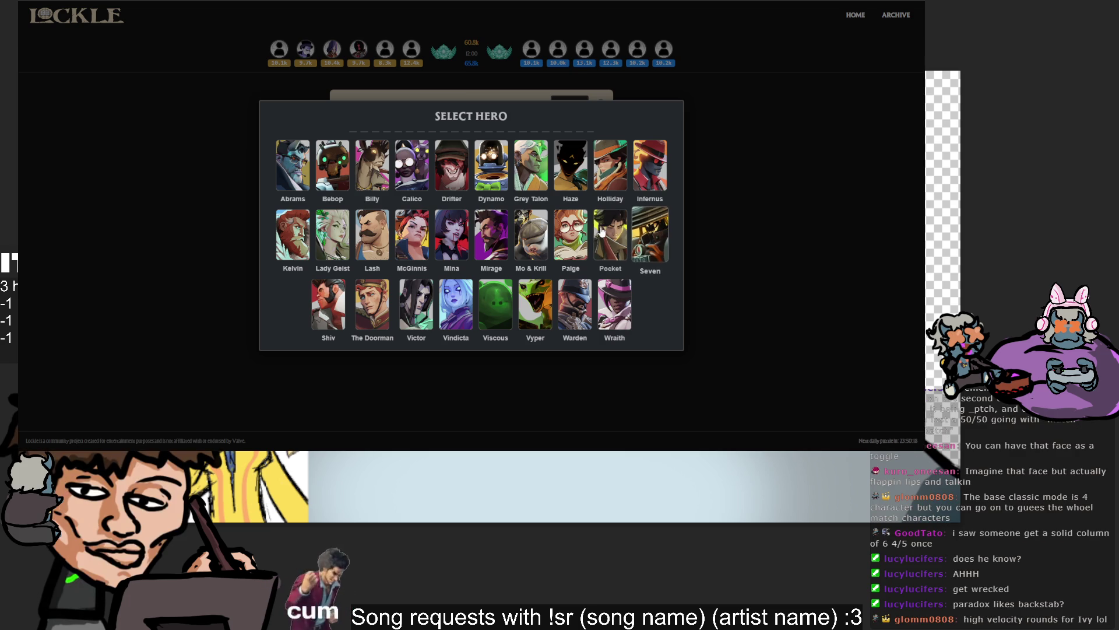
left_click(762, 241)
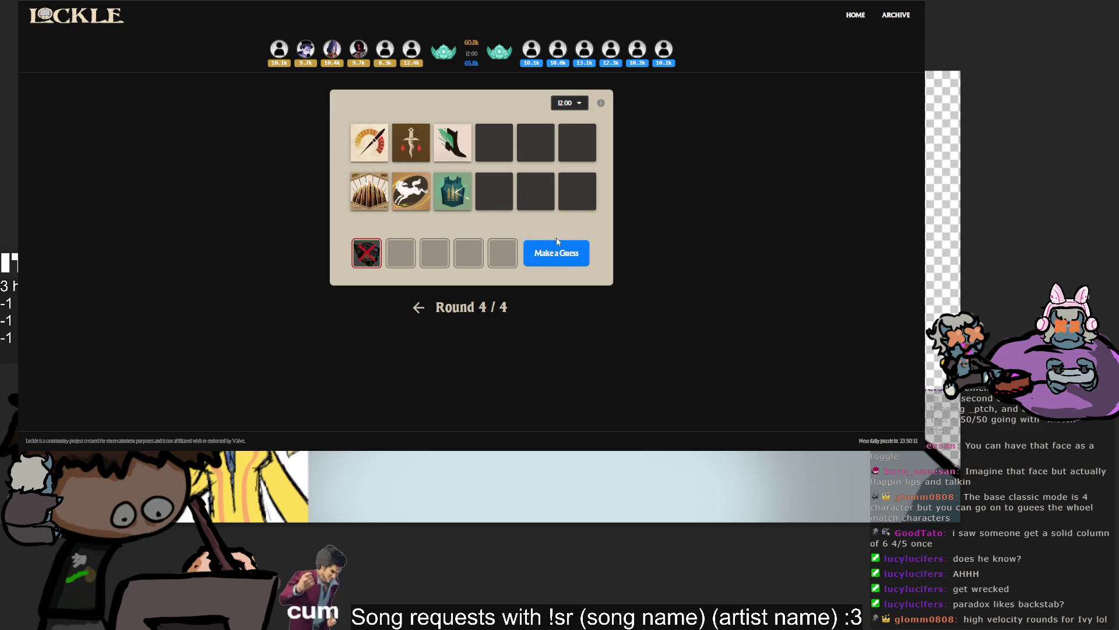
Browse the hero list repeatedly, then submit a second wrong round 4 guess.
left_click(574, 245)
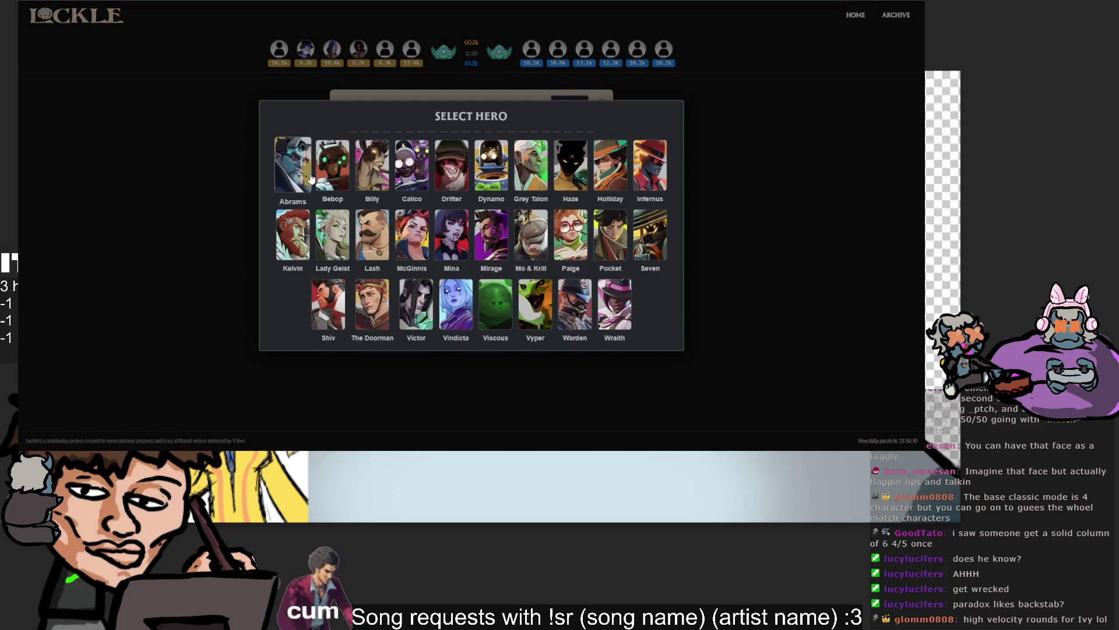
left_click(530, 233)
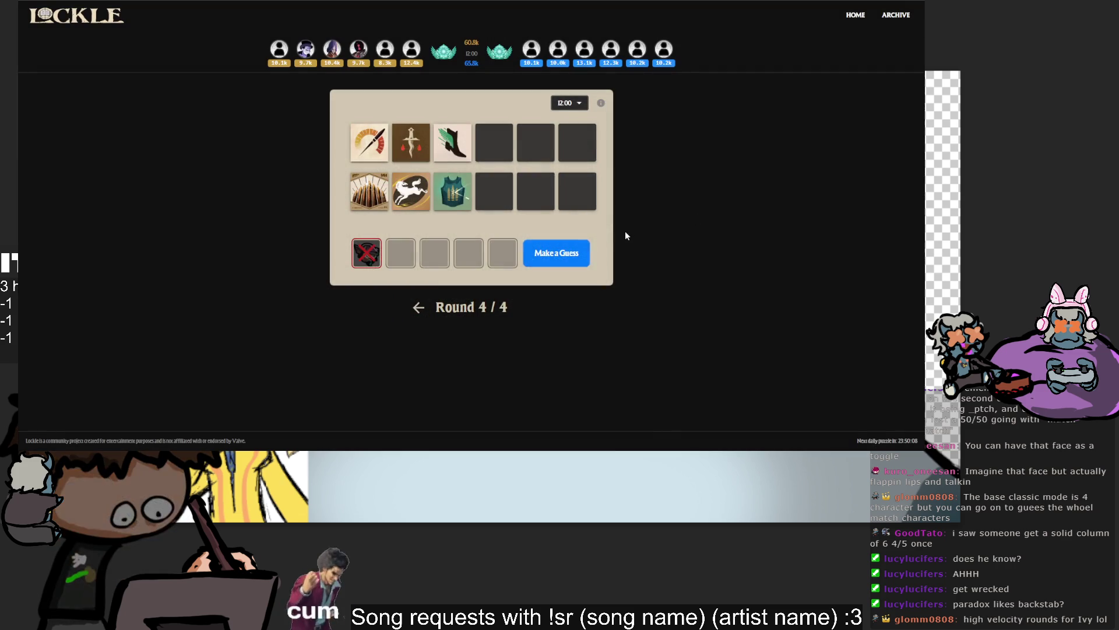
left_click(565, 260)
left_click(693, 225)
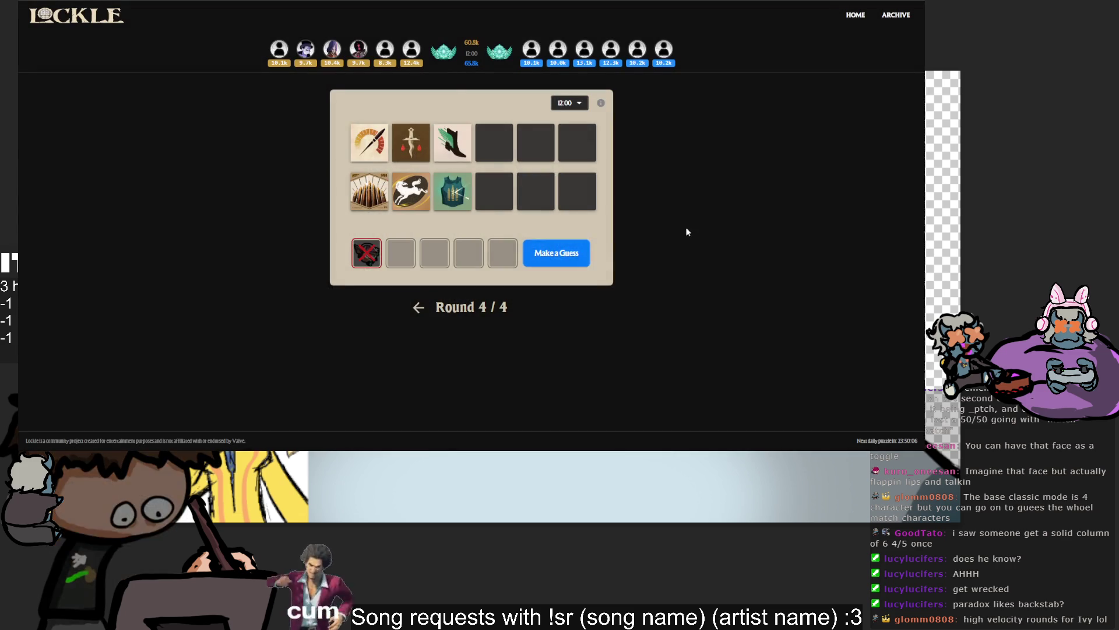
left_click(568, 257)
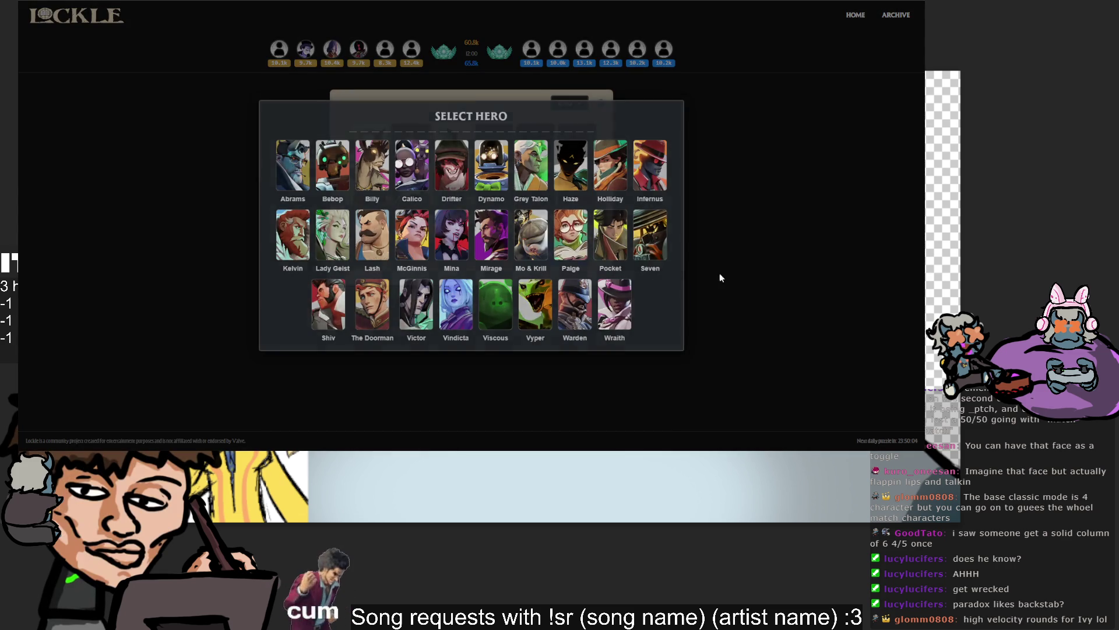
left_click(733, 272)
left_click(580, 259)
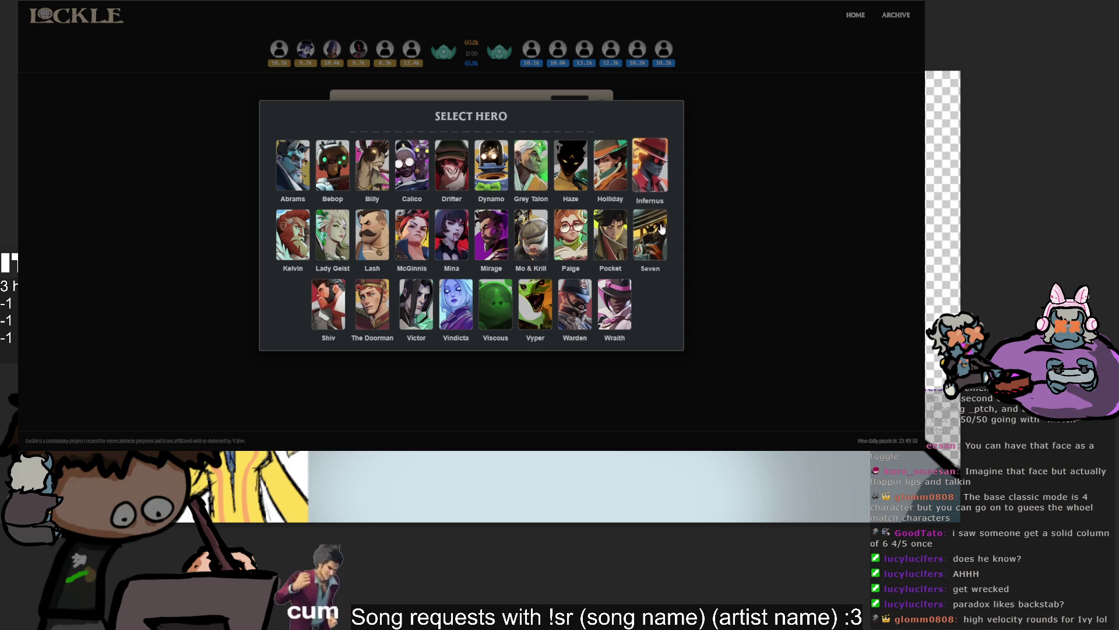
left_click(791, 237)
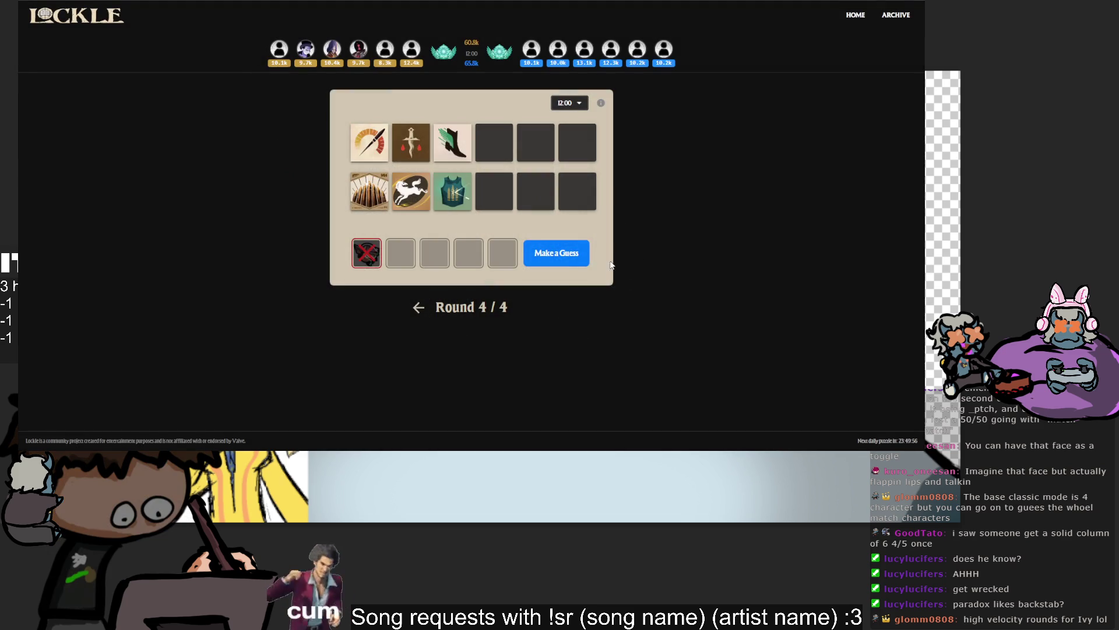
left_click(554, 255)
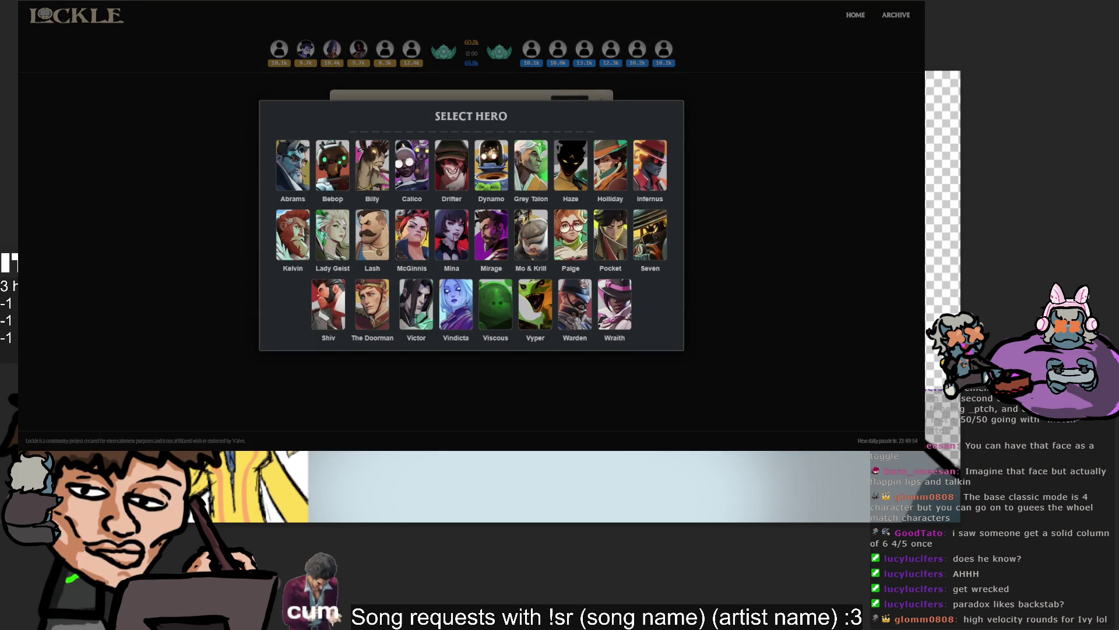
left_click(571, 254)
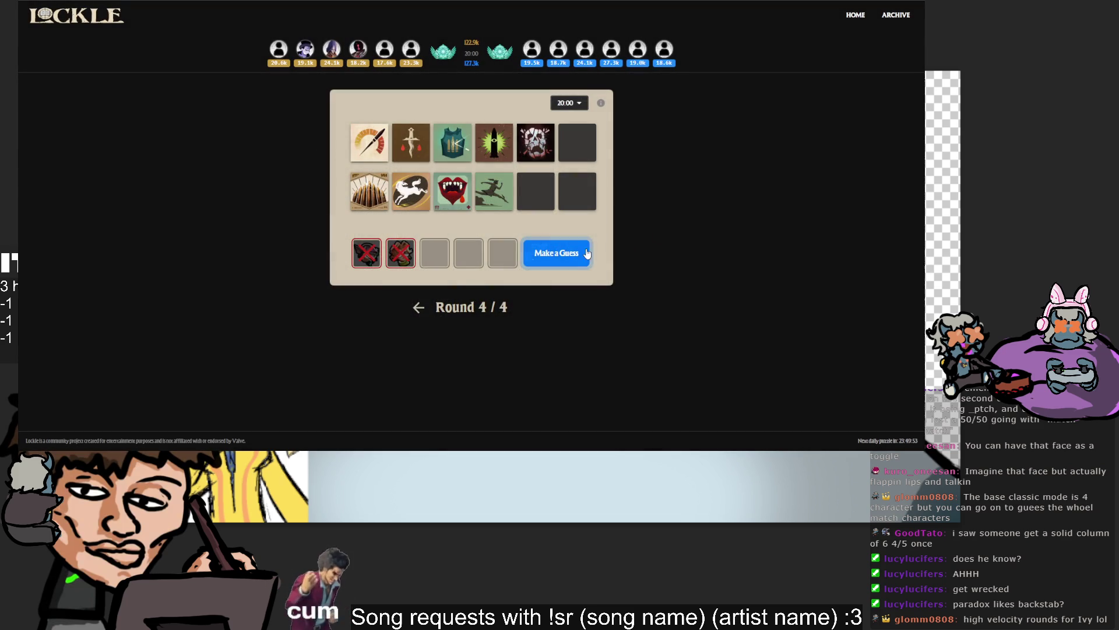
Browse the hero grid and submit the third round 4 guess, which is wrong.
left_click(558, 266)
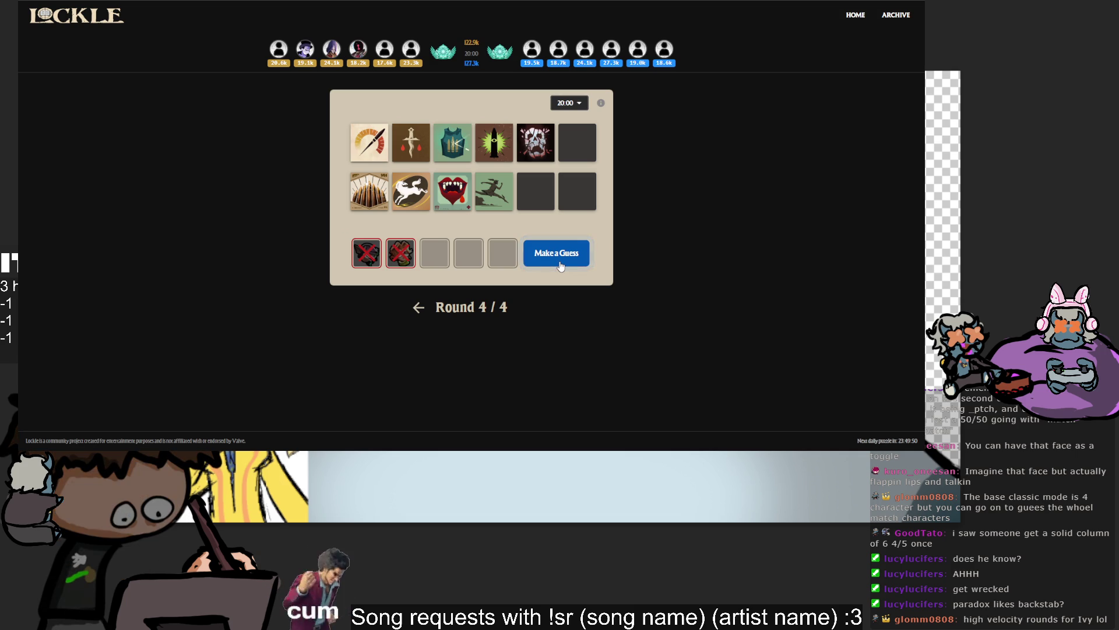
left_click(563, 266)
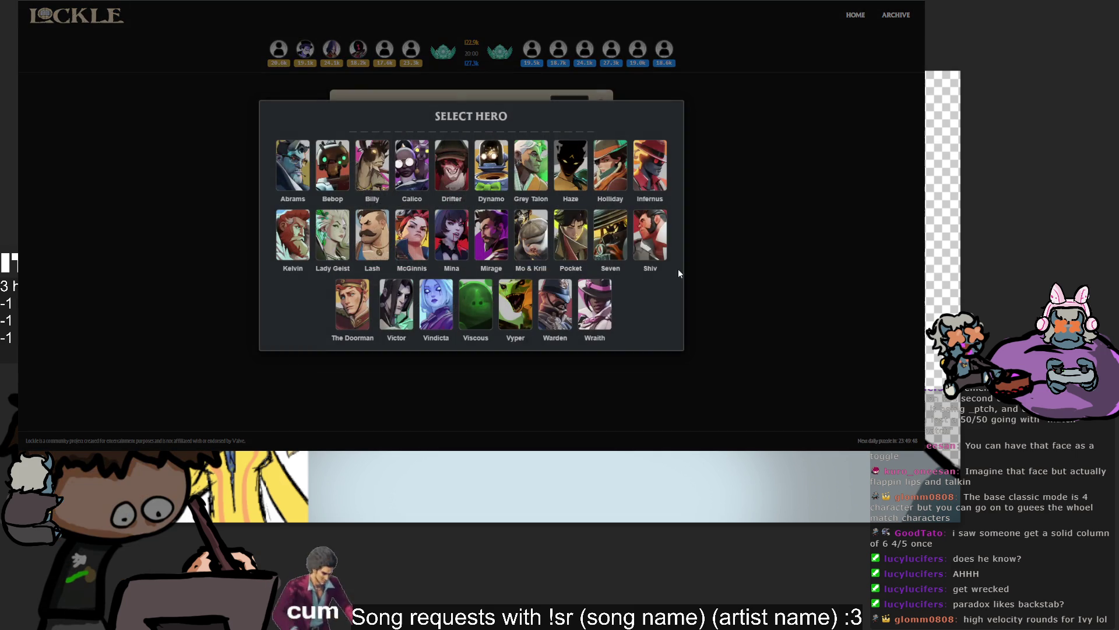
left_click(766, 253)
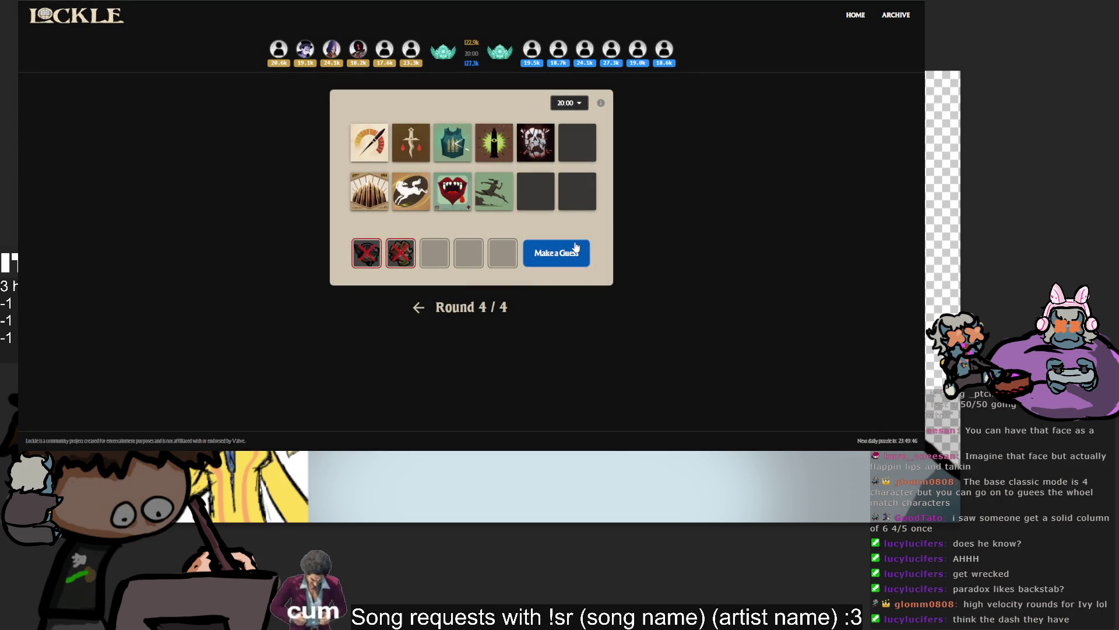
left_click(575, 252)
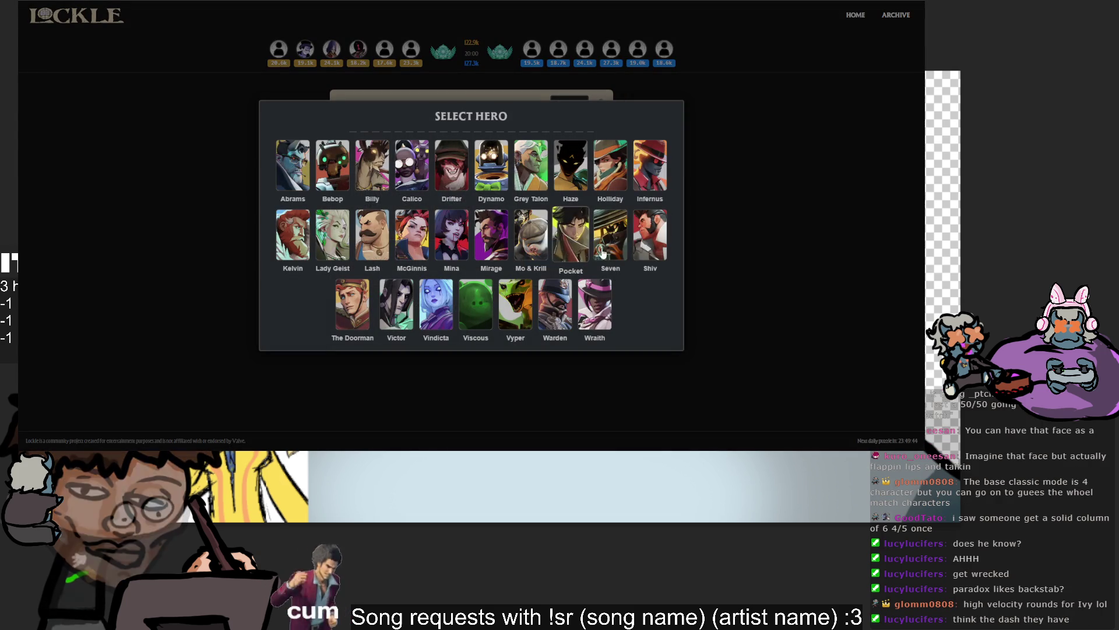
left_click(774, 267)
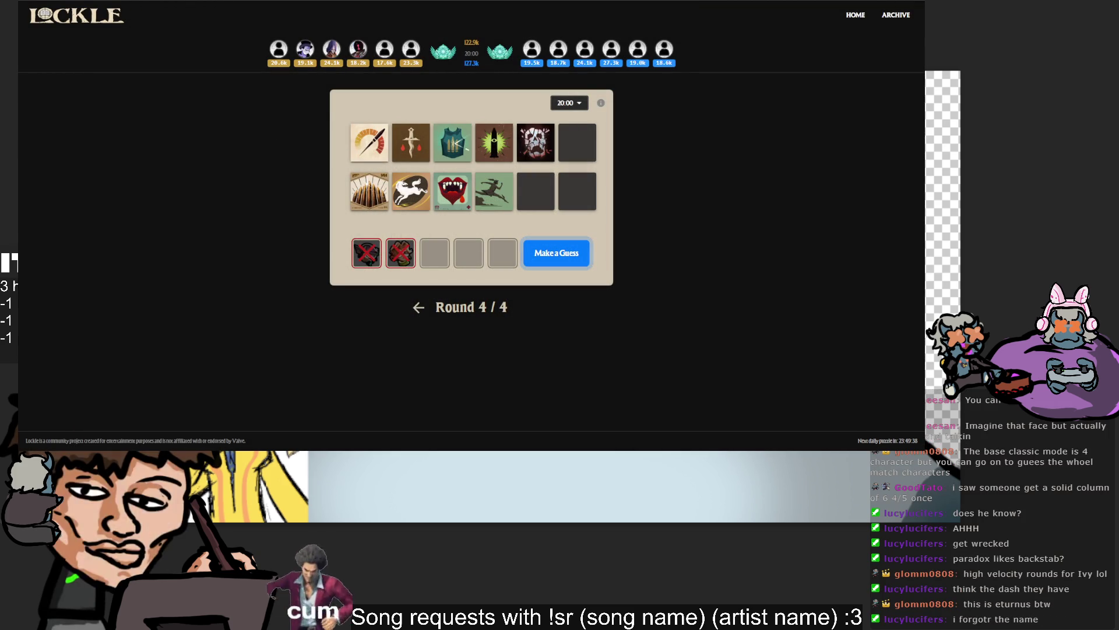
left_click(568, 270)
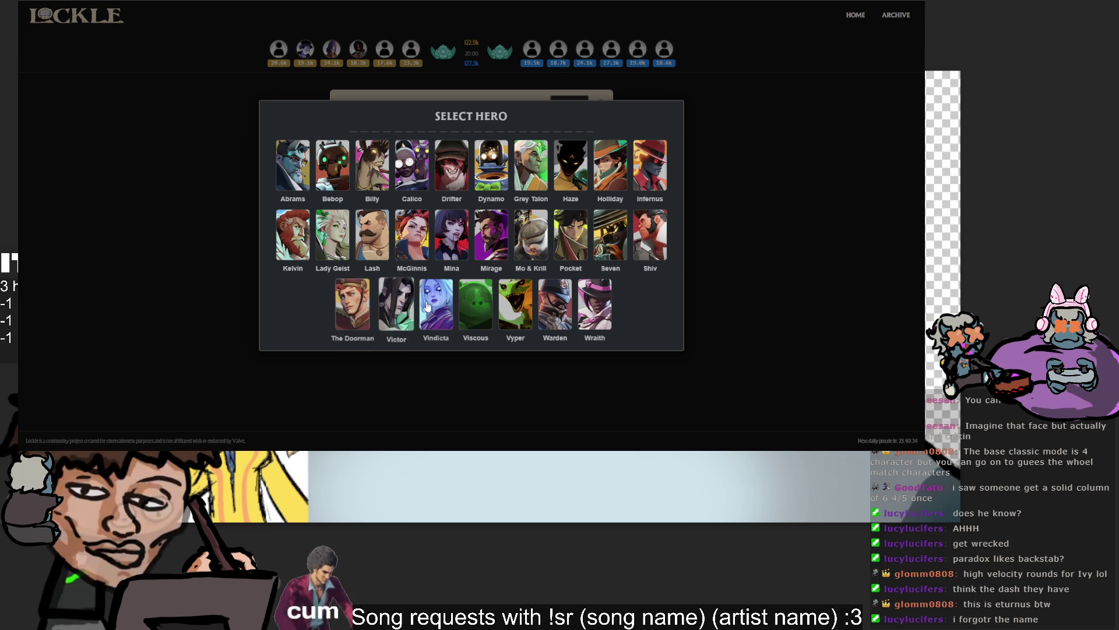
left_click(544, 309)
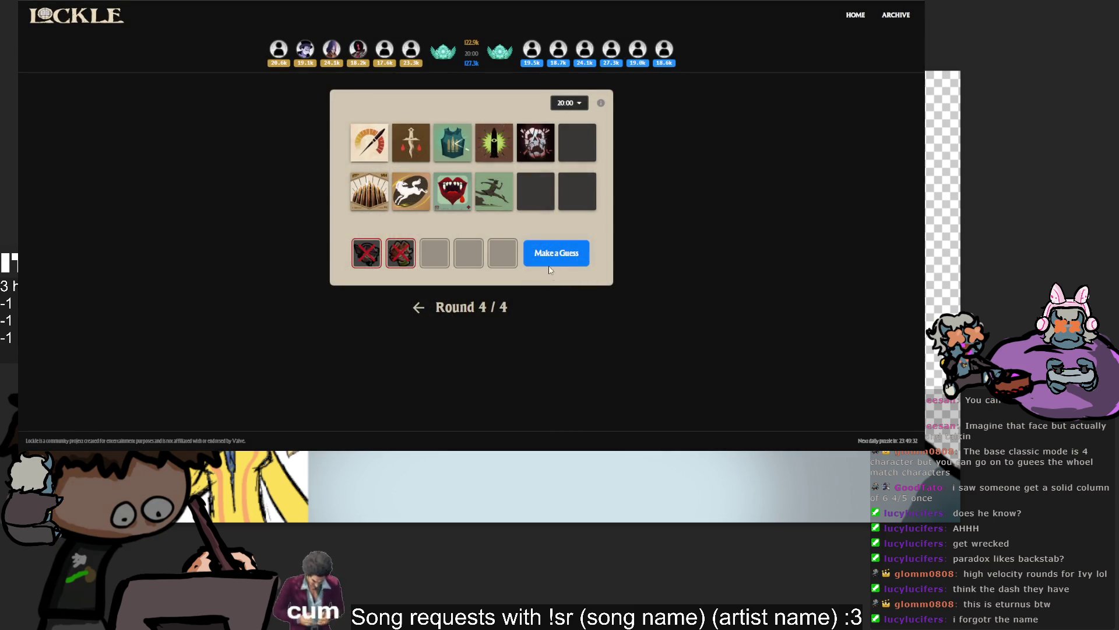
left_click(554, 252)
left_click(343, 310)
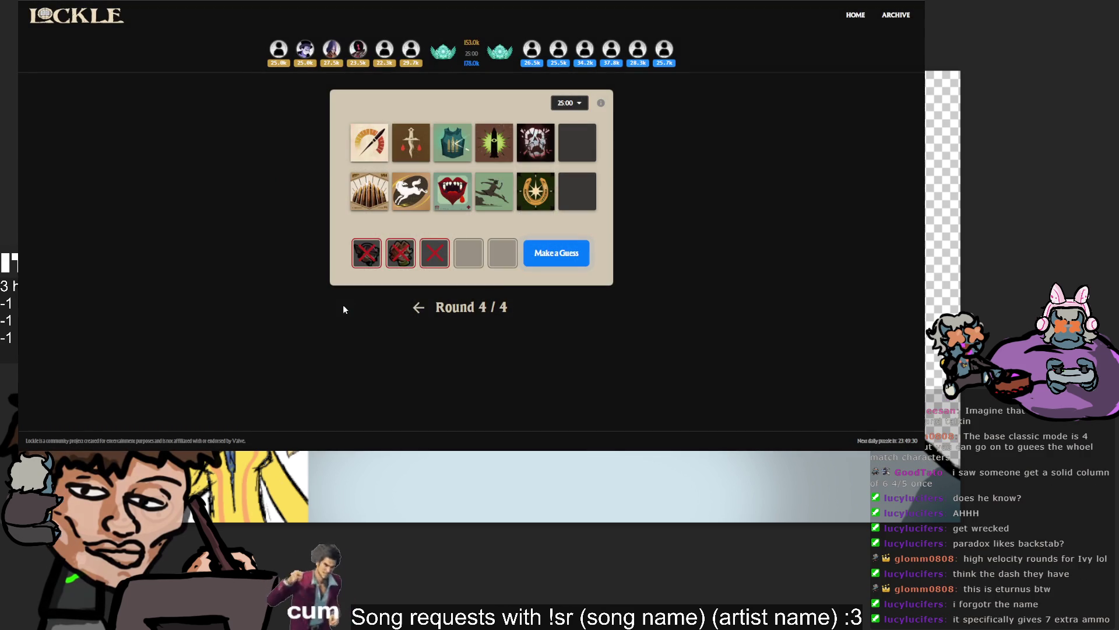
Repeatedly reopen and close the hero list to study the item clues without guessing.
left_click(556, 255)
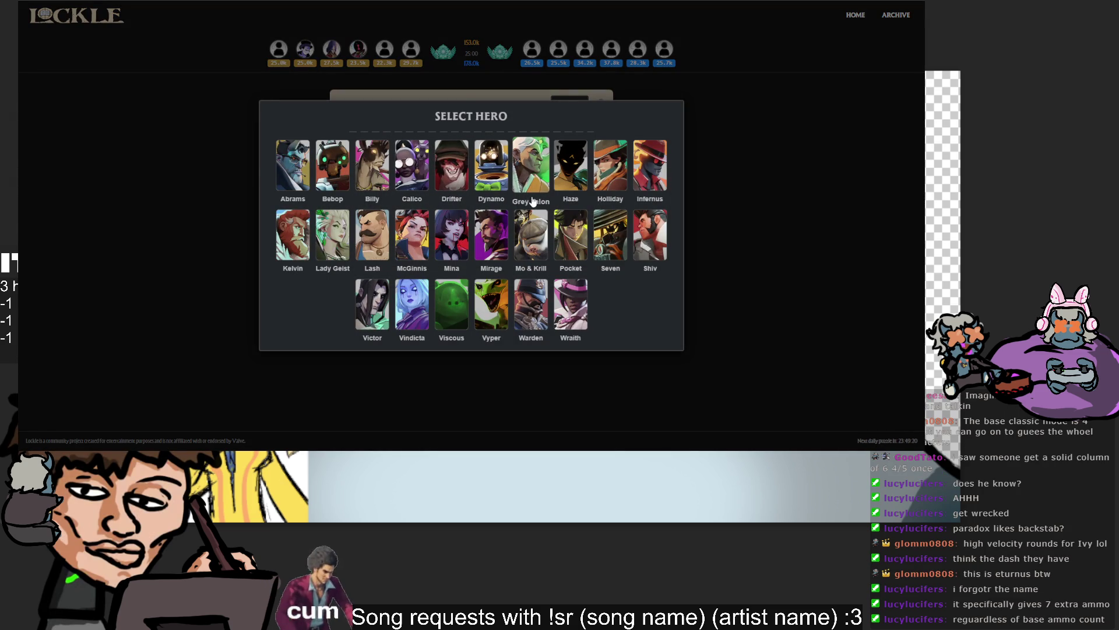
left_click(708, 211)
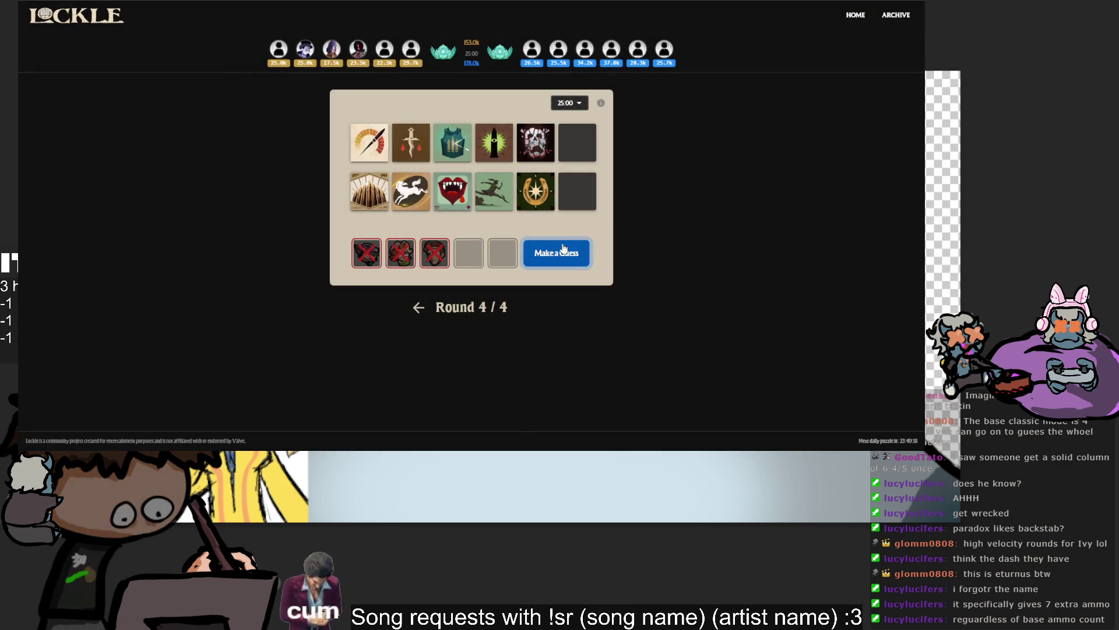
left_click(551, 250)
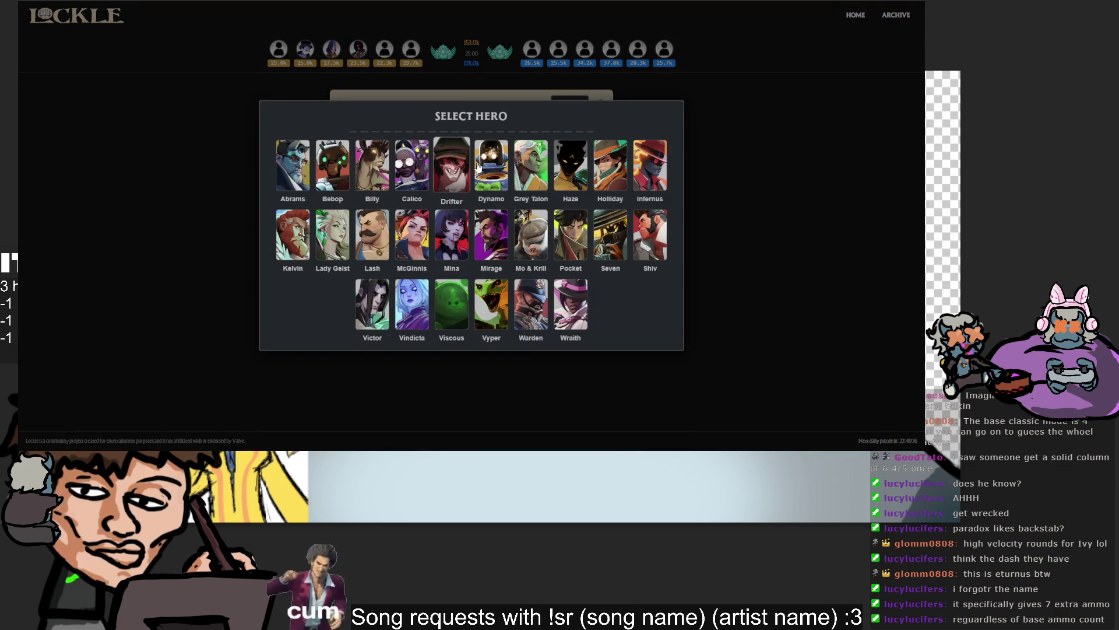
left_click(723, 182)
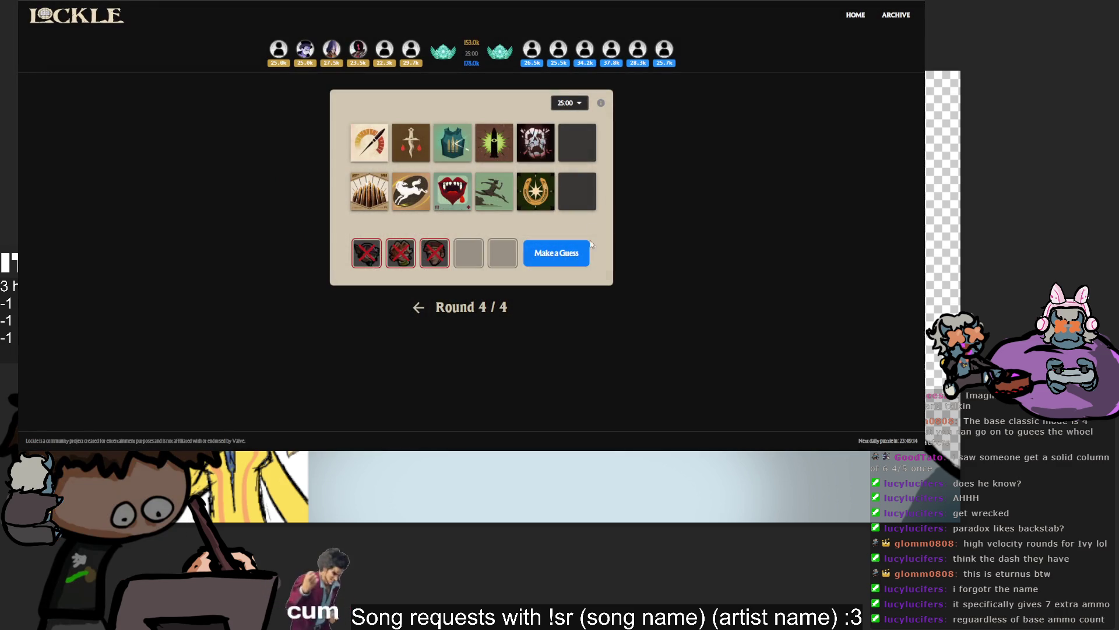
left_click(583, 248)
left_click(707, 198)
left_click(583, 251)
left_click(694, 209)
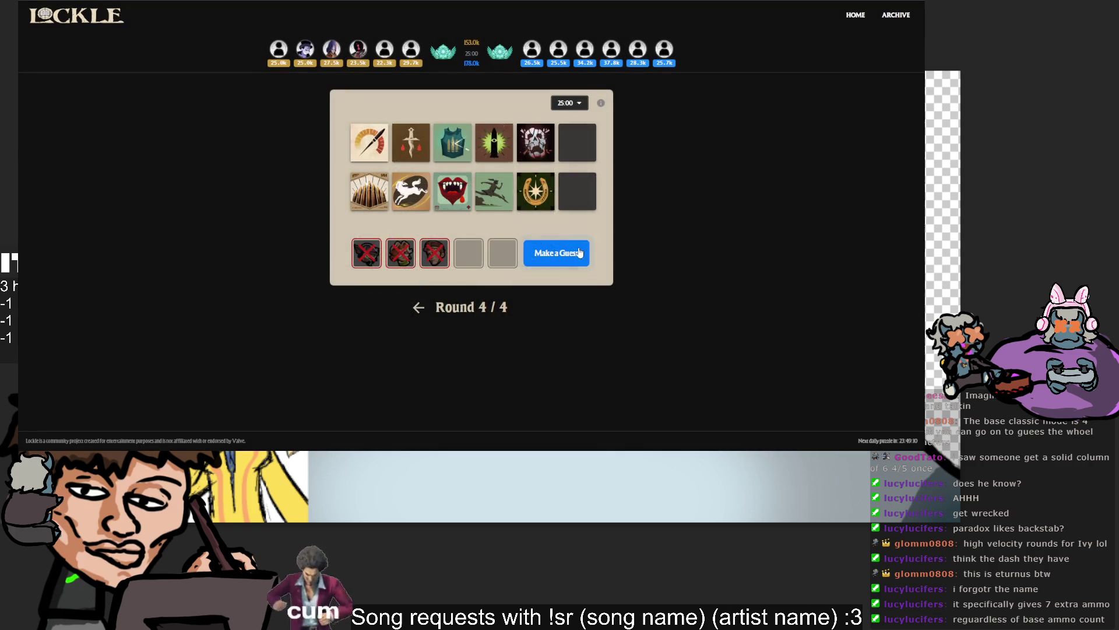
left_click(583, 252)
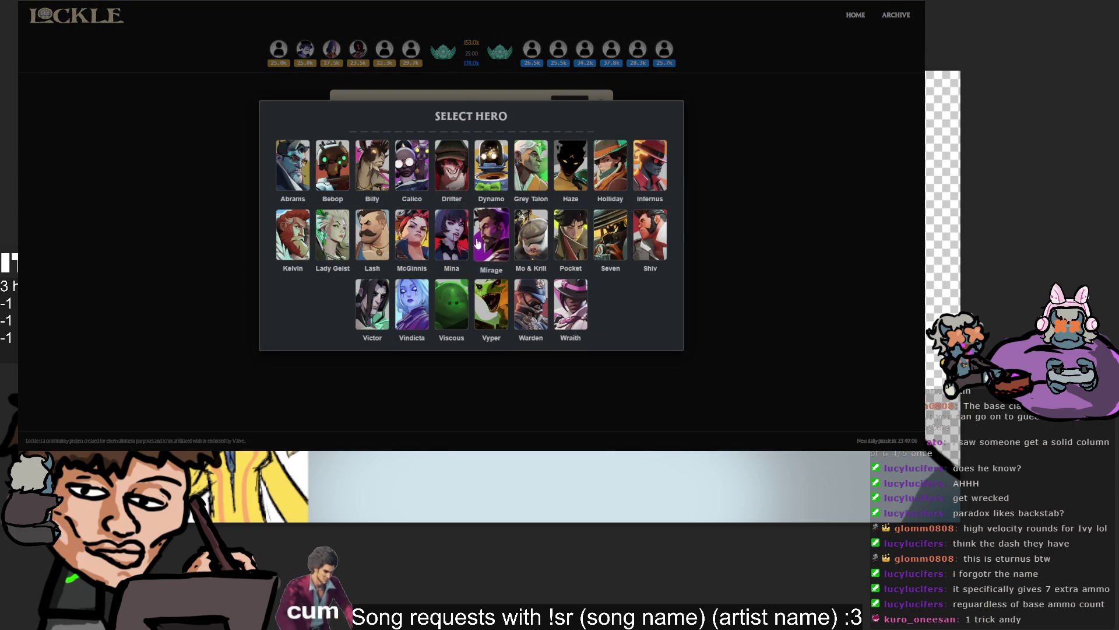
left_click(757, 202)
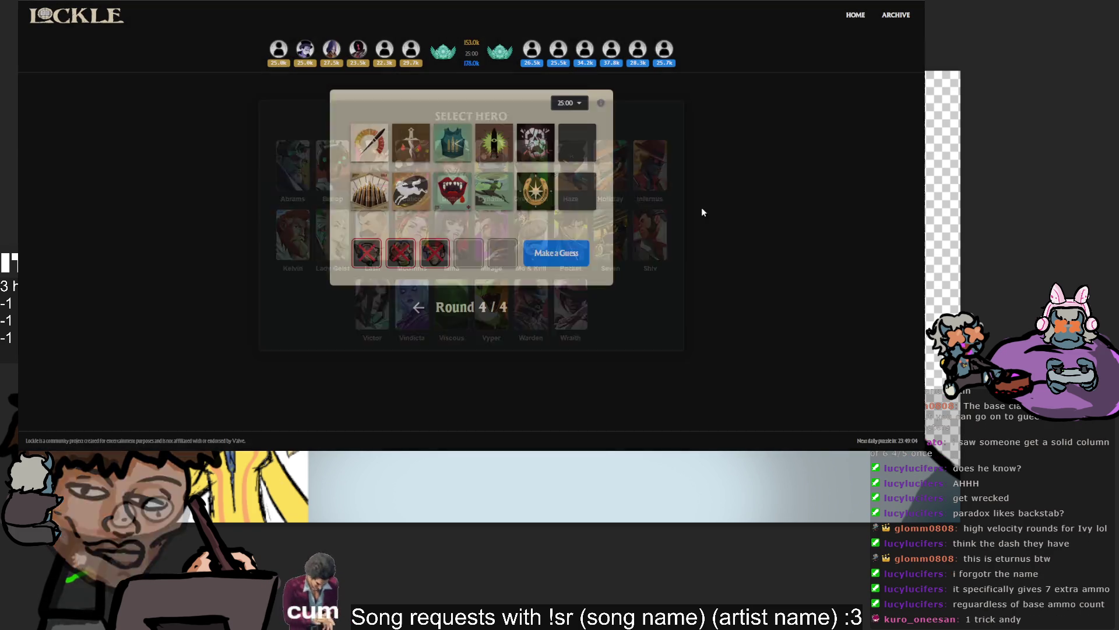
left_click(555, 255)
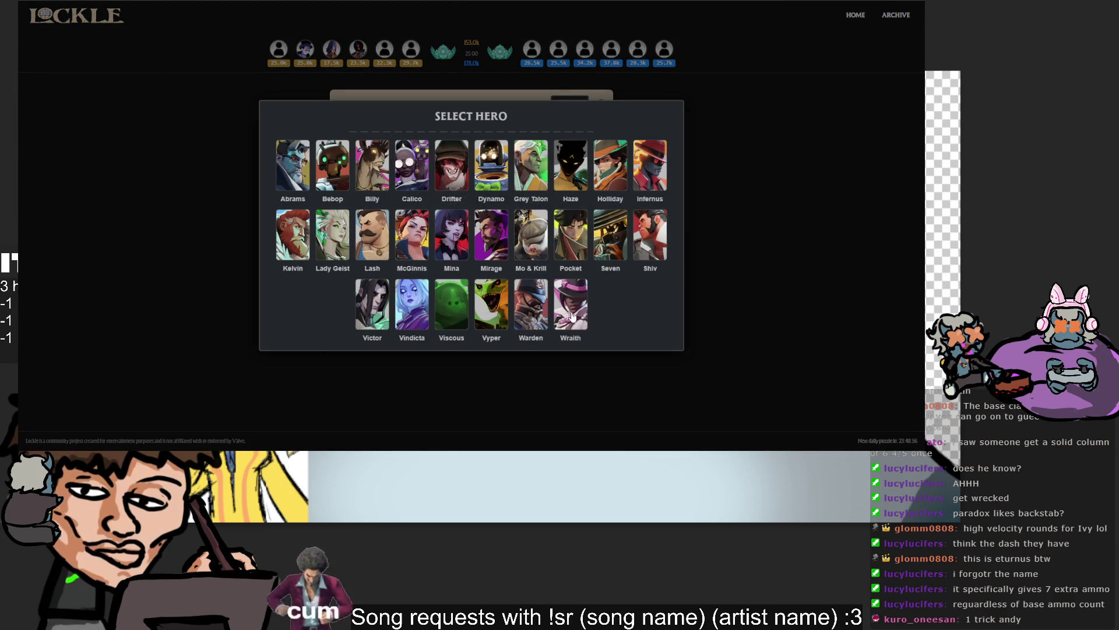
left_click(729, 220)
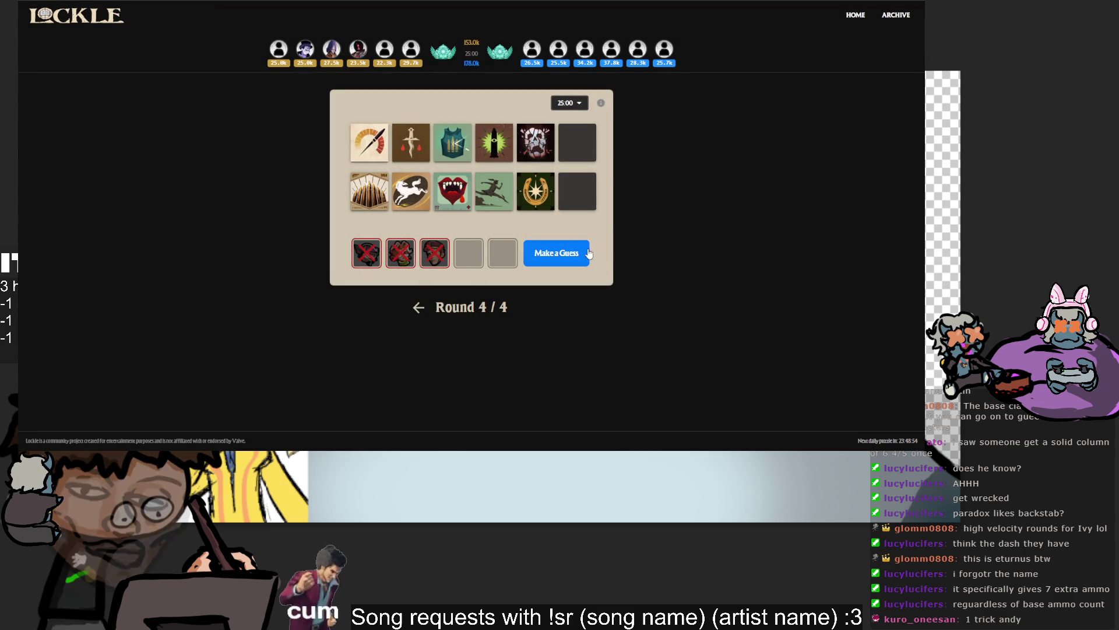
Pick a fourth round 4 hero guess, then reopen and browse the hero list again.
left_click(579, 252)
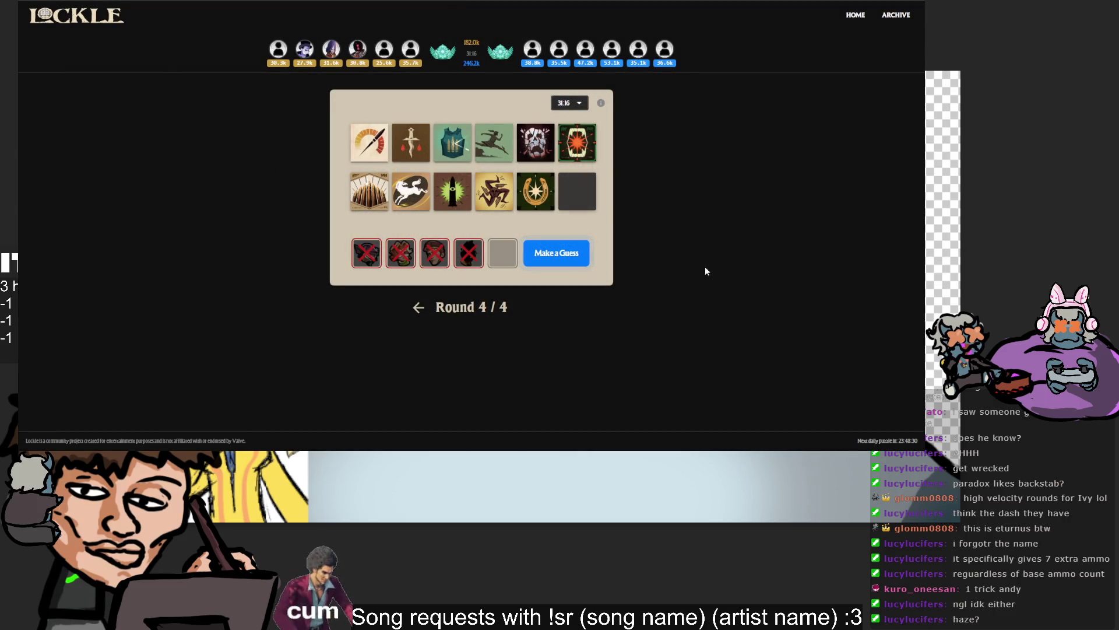
left_click(545, 253)
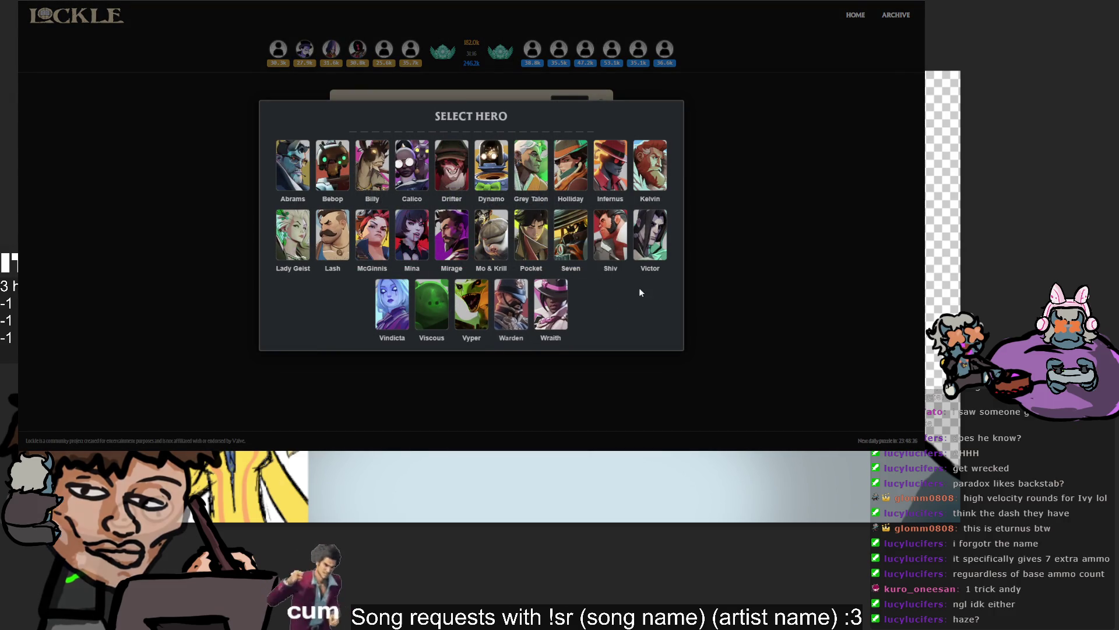
left_click(714, 236)
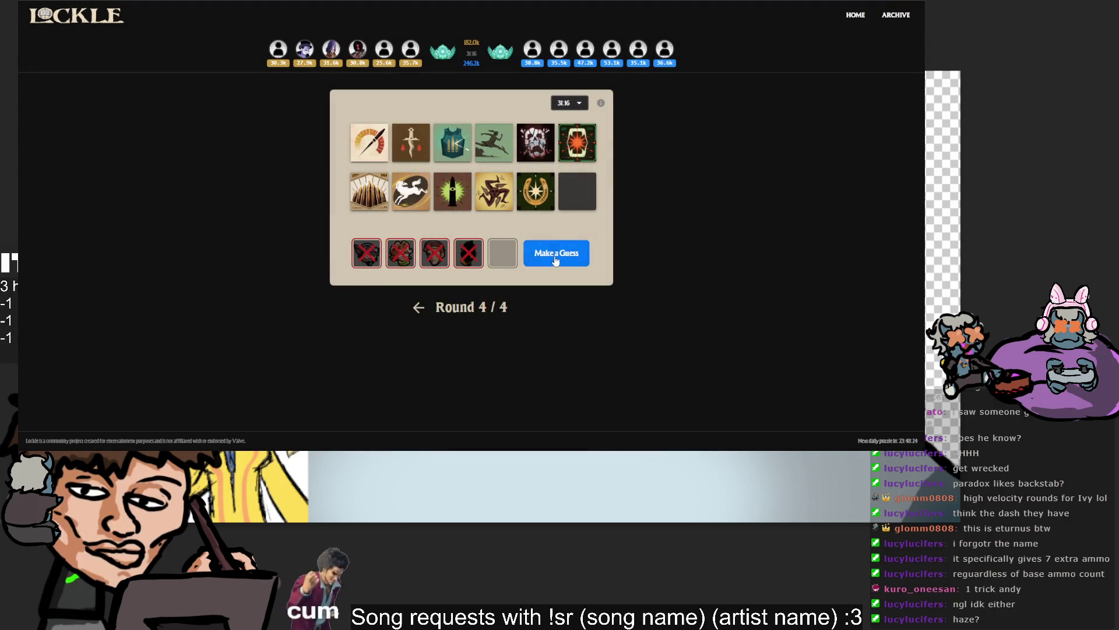
left_click(554, 254)
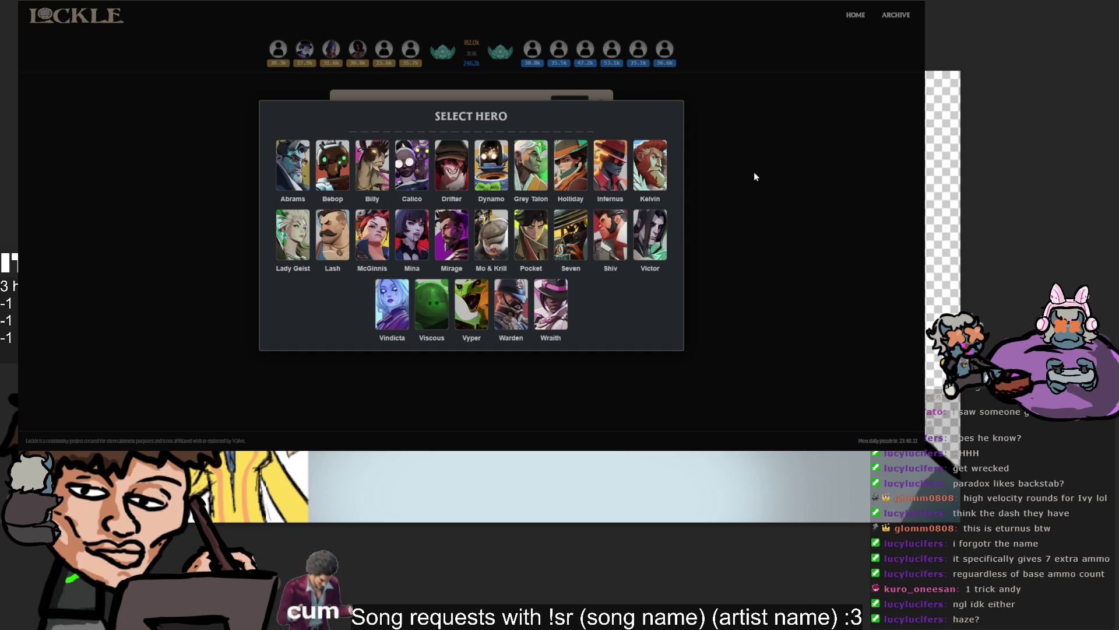
left_click(745, 176)
left_click(557, 253)
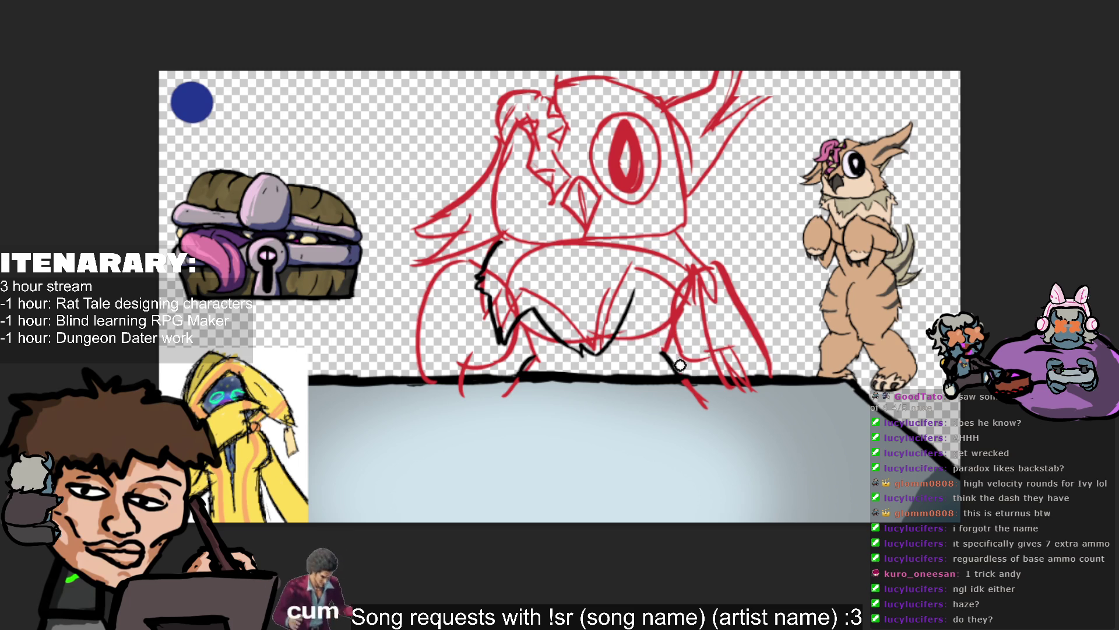
Ink black lines over the red sketch's right chest and shoulder, redoing attempts with undo.
left_click_drag(636, 301, 664, 344)
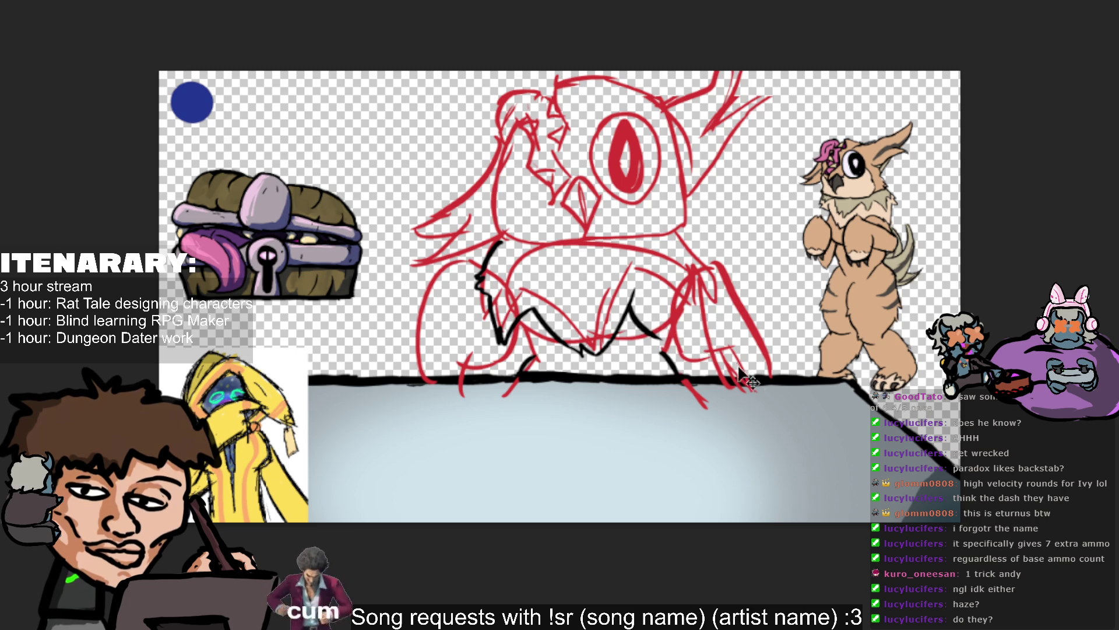
left_click_drag(632, 304, 687, 330)
key("ctrl+z")
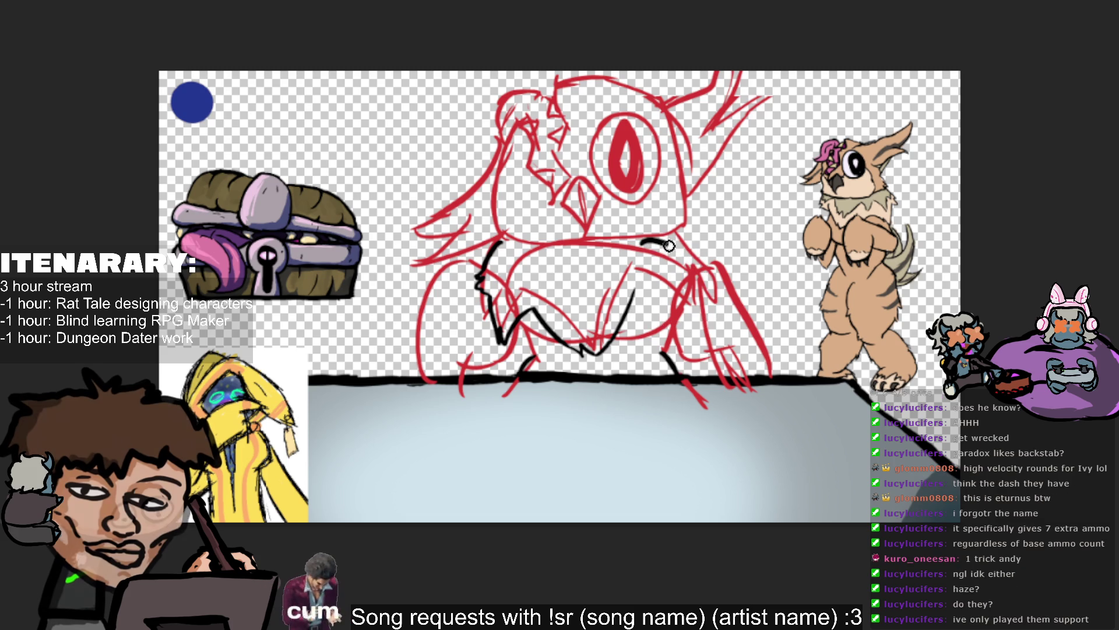
left_click_drag(646, 232, 714, 273)
key("ctrl+z")
key("ctrl+z")
key("ctrl+z")
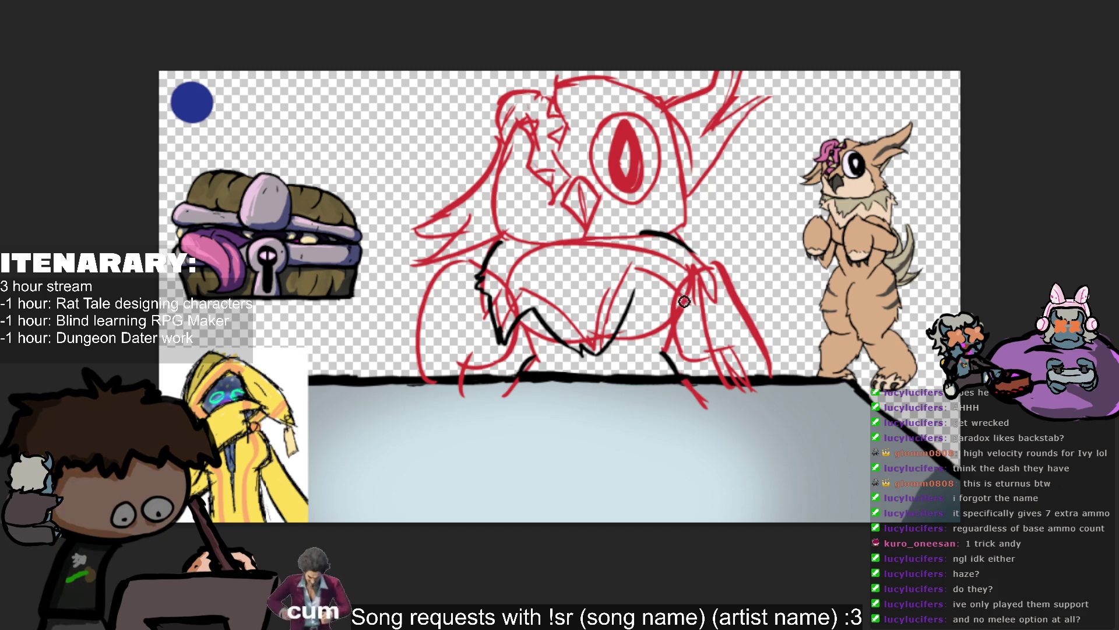
key("ctrl+z")
left_click_drag(676, 246, 731, 284)
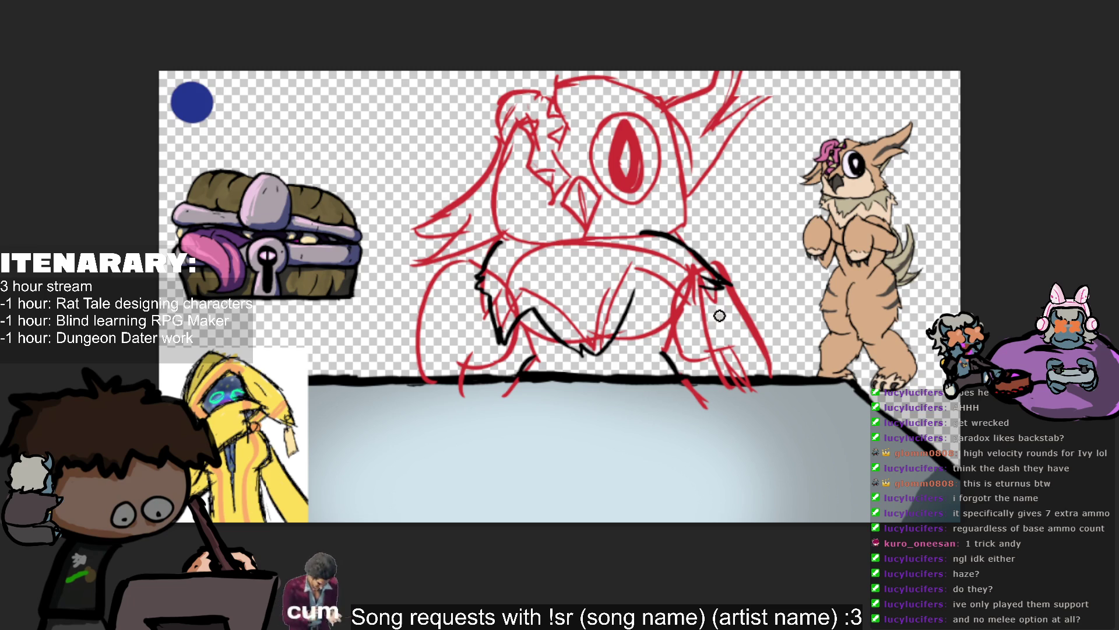
key("ctrl+z")
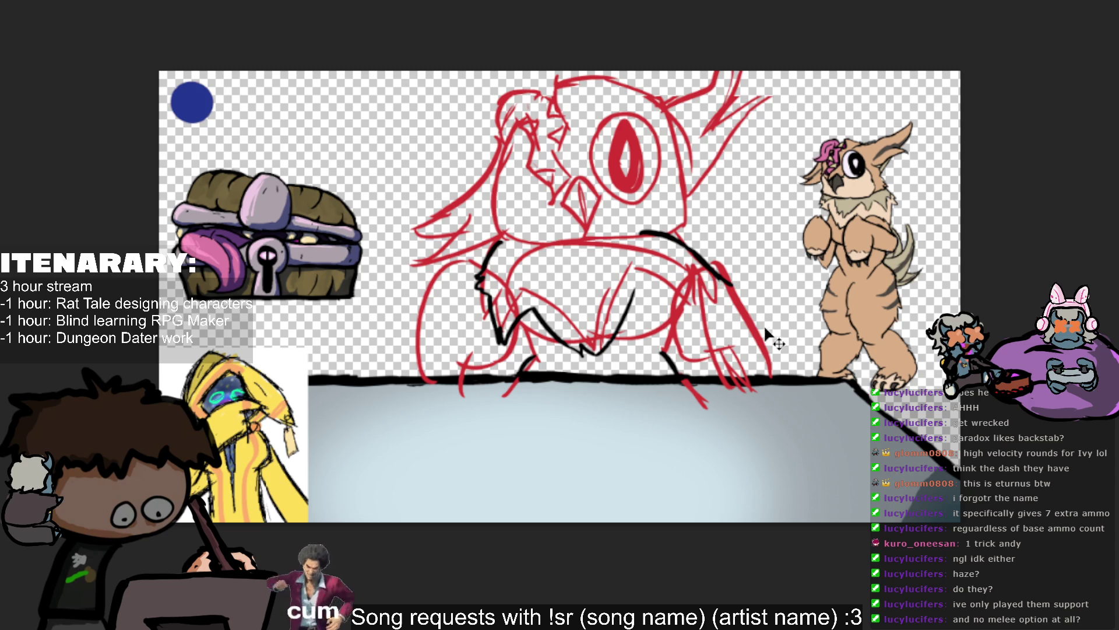
key("ctrl+z")
mouse_move(675, 242)
left_mouse_down()
mouse_move(723, 299)
mouse_move(712, 312)
mouse_move(720, 329)
mouse_move(717, 320)
left_mouse_up()
key("ctrl+z")
key("ctrl+z")
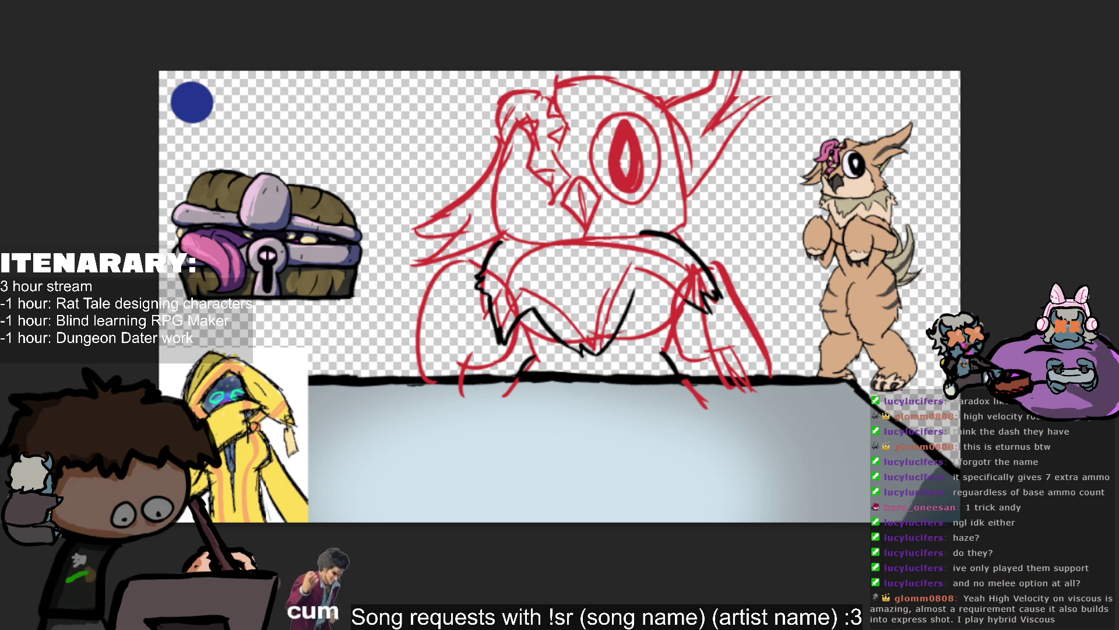
Ink a line down the left chest and strokes across the right chest, undoing retries.
left_click_drag(529, 284, 569, 350)
left_click_drag(635, 302, 666, 331)
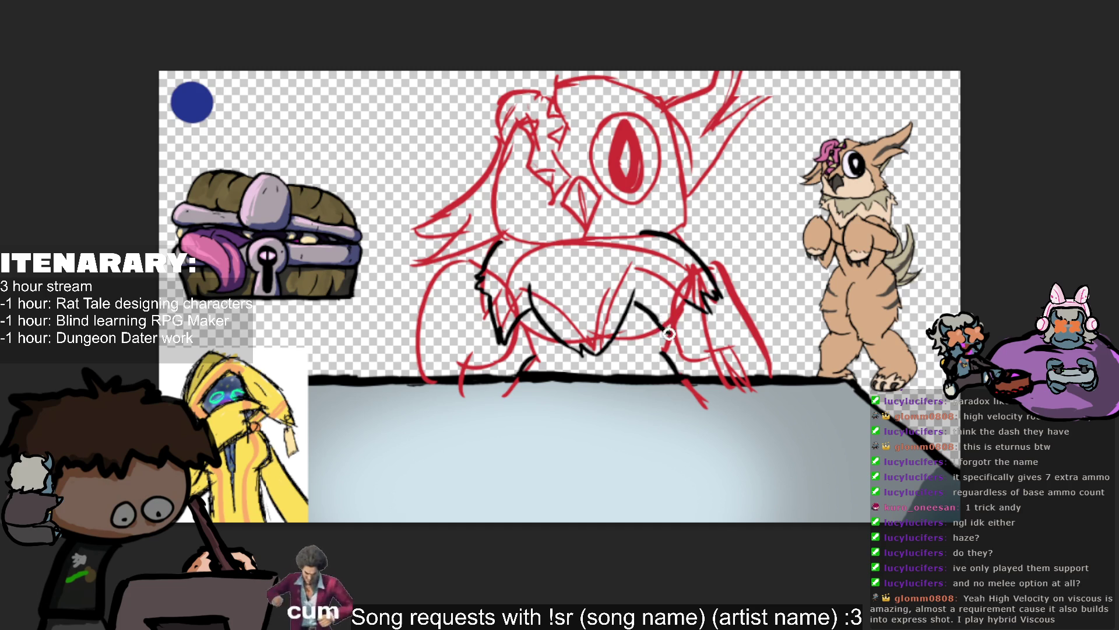
left_click_drag(680, 292, 689, 338)
key("ctrl+z")
key("ctrl+z")
mouse_move(636, 302)
left_mouse_down()
mouse_move(664, 331)
mouse_move(697, 327)
mouse_move(688, 326)
left_mouse_up()
key("ctrl+z")
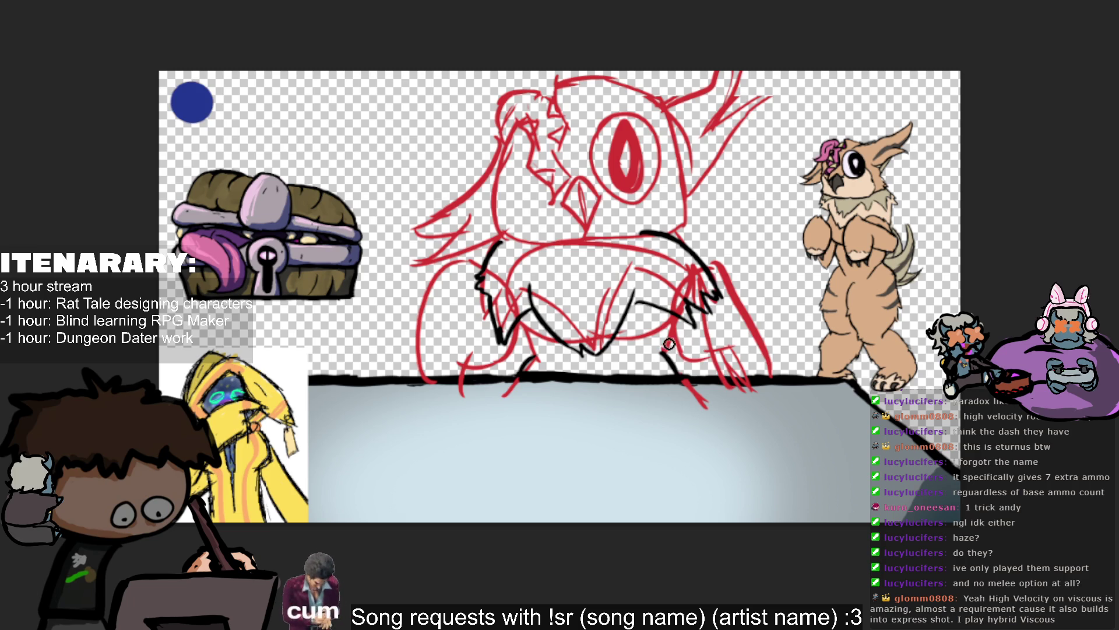
left_click_drag(679, 315, 665, 352)
Ink the lower-left chest line and a short lower-chest line, then toggle the sketch to check.
left_click_drag(553, 367, 510, 315)
key("ctrl+z")
left_click_drag(556, 373, 519, 327)
key("ctrl+z")
left_click_drag(557, 367, 514, 316)
left_click_drag(561, 360, 609, 361)
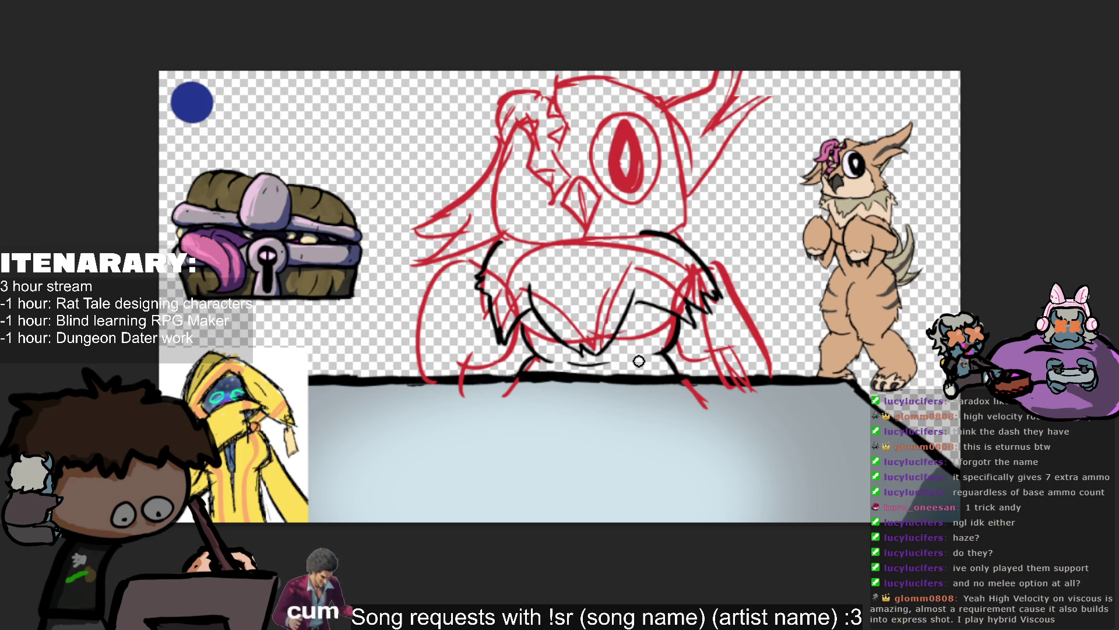
key("ctrl+comma")
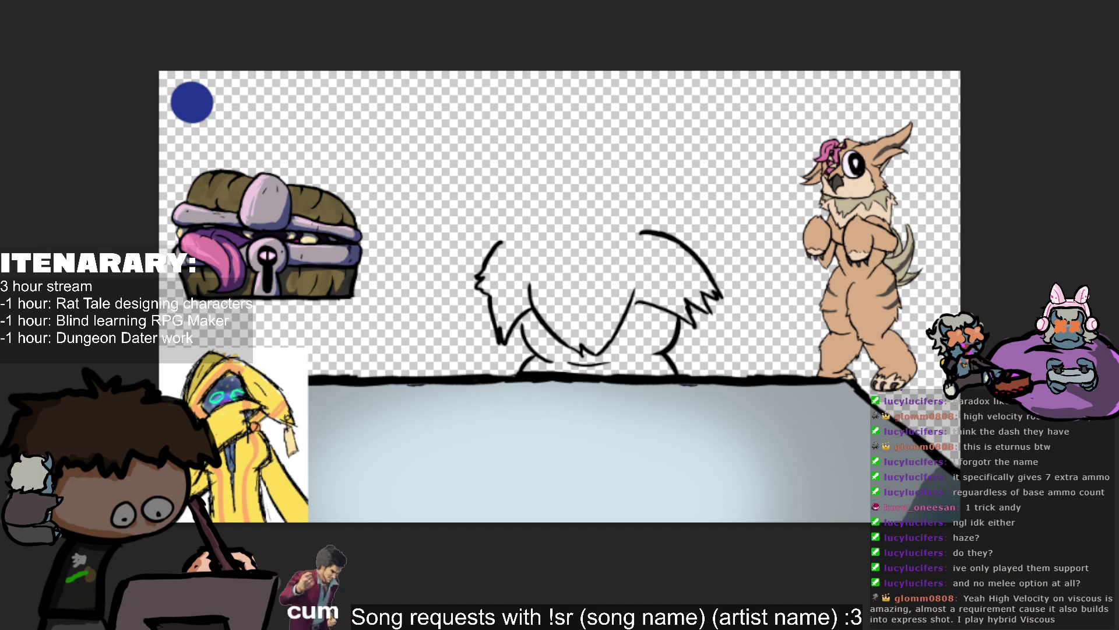
key("ctrl+comma")
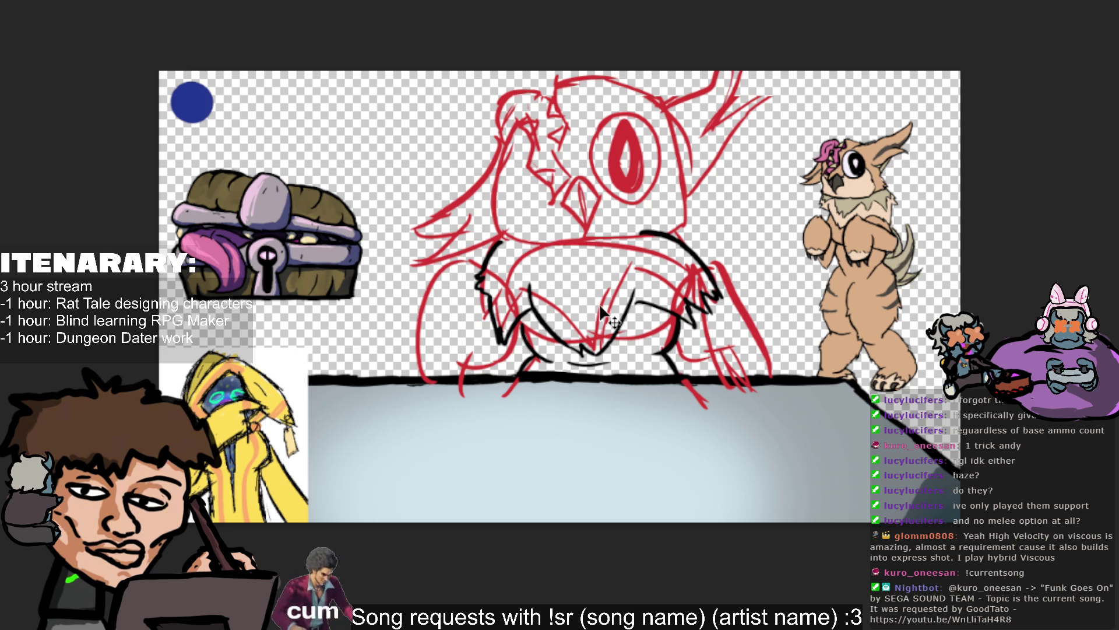
Ink the top-left chest outline, redrawing it several times with undo.
left_click_drag(508, 240, 545, 228)
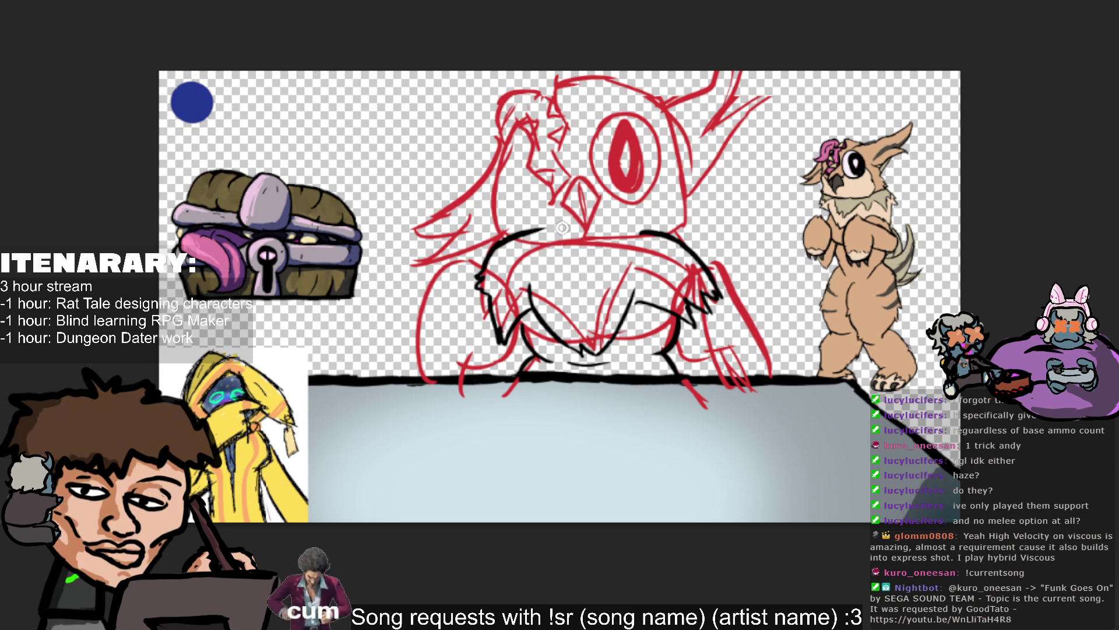
key("ctrl+z")
left_click_drag(501, 239, 571, 225)
key("ctrl+z")
left_click_drag(500, 239, 621, 219)
key("ctrl+z")
left_click_drag(547, 229, 643, 222)
key("ctrl+z")
key("ctrl+z")
key("ctrl+shift+z")
left_click_drag(500, 239, 568, 227)
key("ctrl+z")
Retry the top outline with longer strokes toward the right shoulder, undoing each.
key("ctrl+z")
left_click_drag(497, 240, 567, 227)
key("ctrl+z")
left_click_drag(495, 240, 653, 227)
key("ctrl+z")
left_click_drag(542, 228, 691, 214)
key("ctrl+z")
left_click_drag(594, 227, 693, 220)
key("ctrl+z")
key("ctrl+z")
key("ctrl+z")
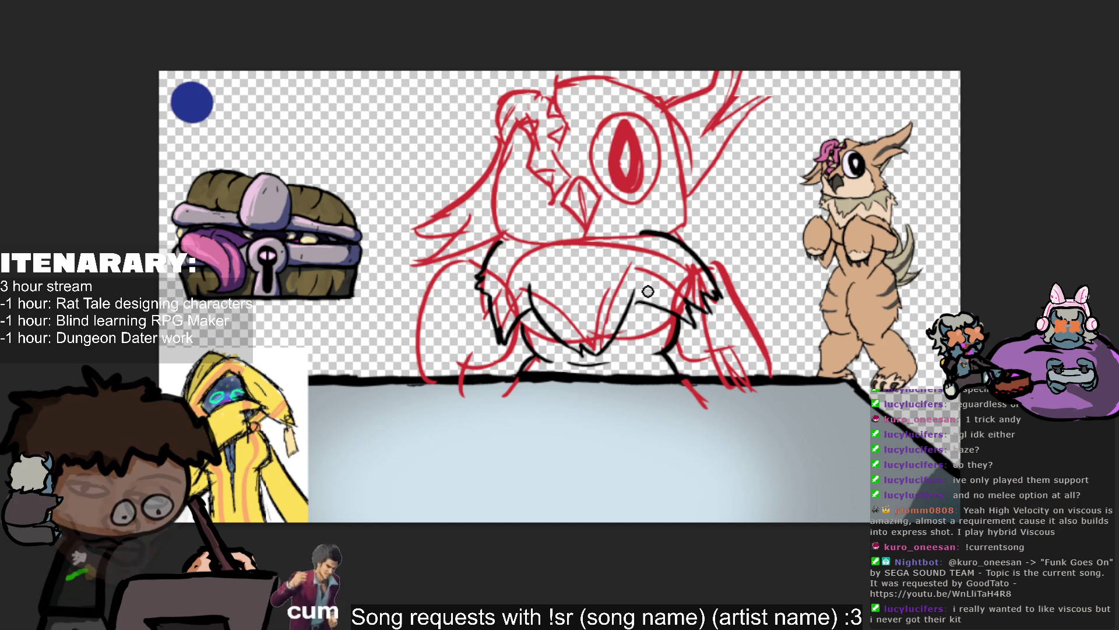
Try a long arc along the chest's top edge, undoing each attempt.
left_click_drag(498, 249, 560, 225)
key("ctrl+z")
left_click_drag(492, 252, 577, 218)
key("ctrl+z")
left_click_drag(500, 246, 583, 216)
key("ctrl+z")
key("ctrl+z")
left_click_drag(483, 268, 702, 249)
key("ctrl+z")
mouse_move(574, 222)
left_mouse_down()
mouse_move(695, 239)
mouse_move(639, 248)
left_mouse_up()
key("ctrl+z")
key("ctrl+z")
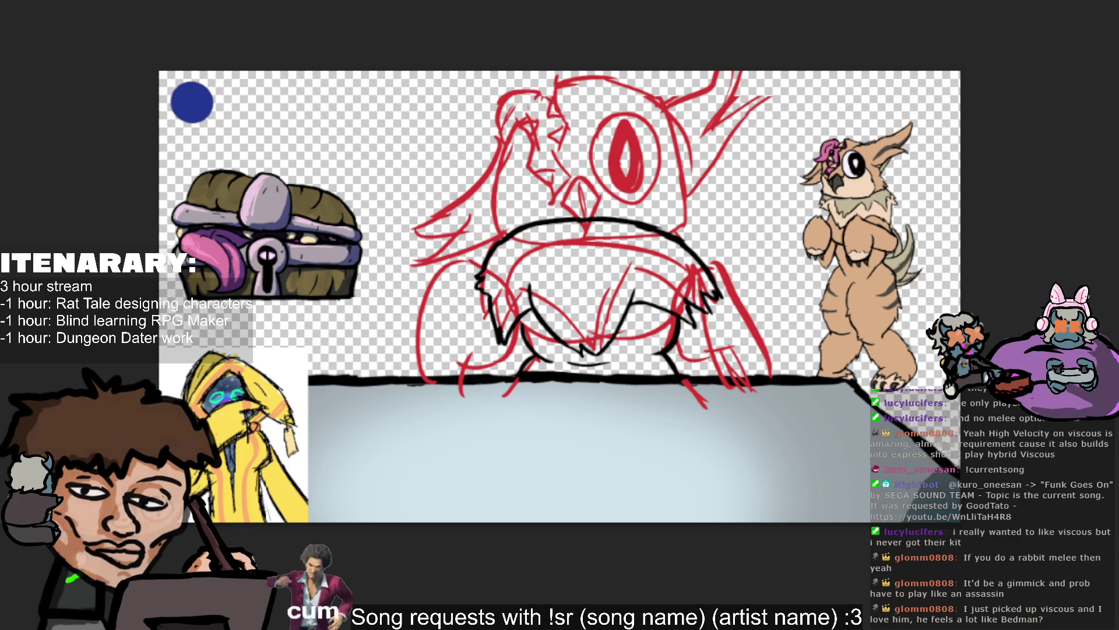
Toggle the red rough sketch and owl-head line art visibility, then erase the head's top arc.
key("Delete")
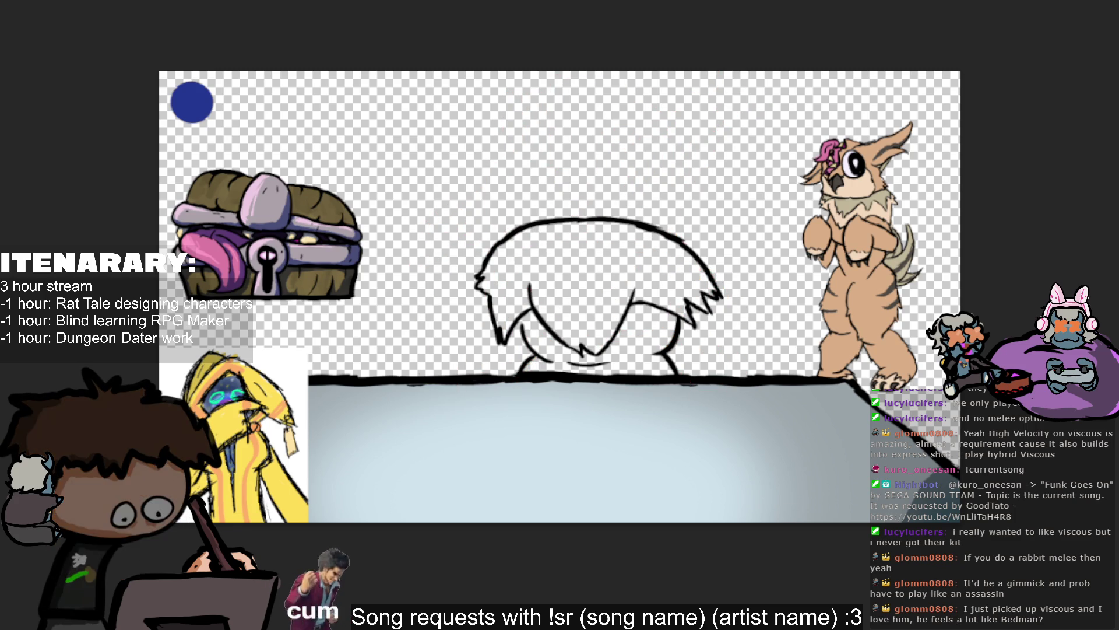
key("ctrl+z")
key("ctrl+z")
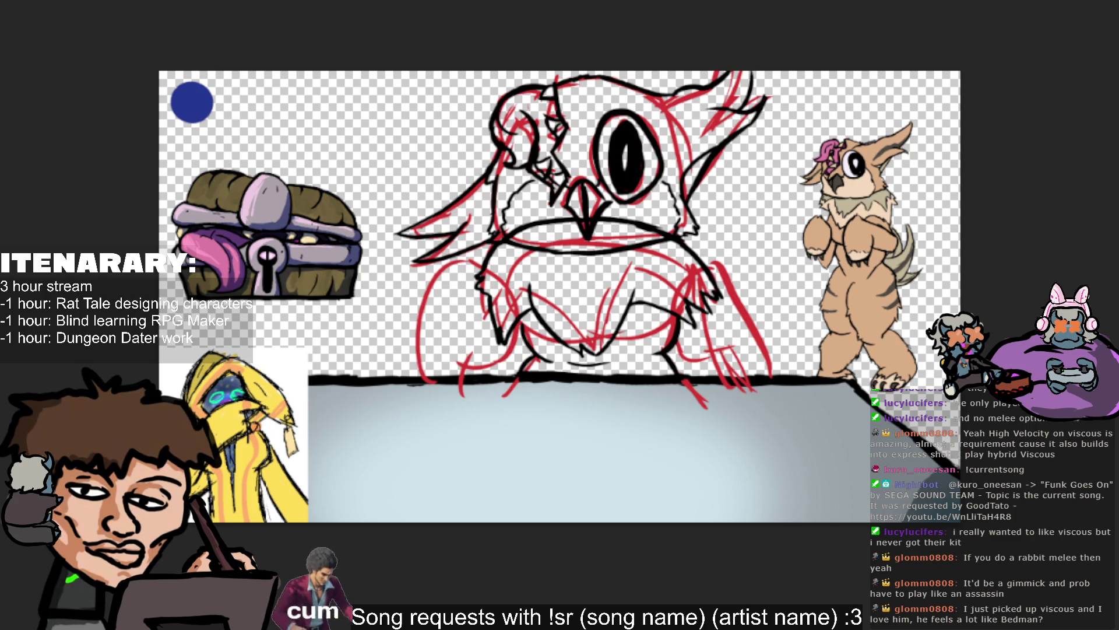
key("ctrl+z")
key("ctrl+z")
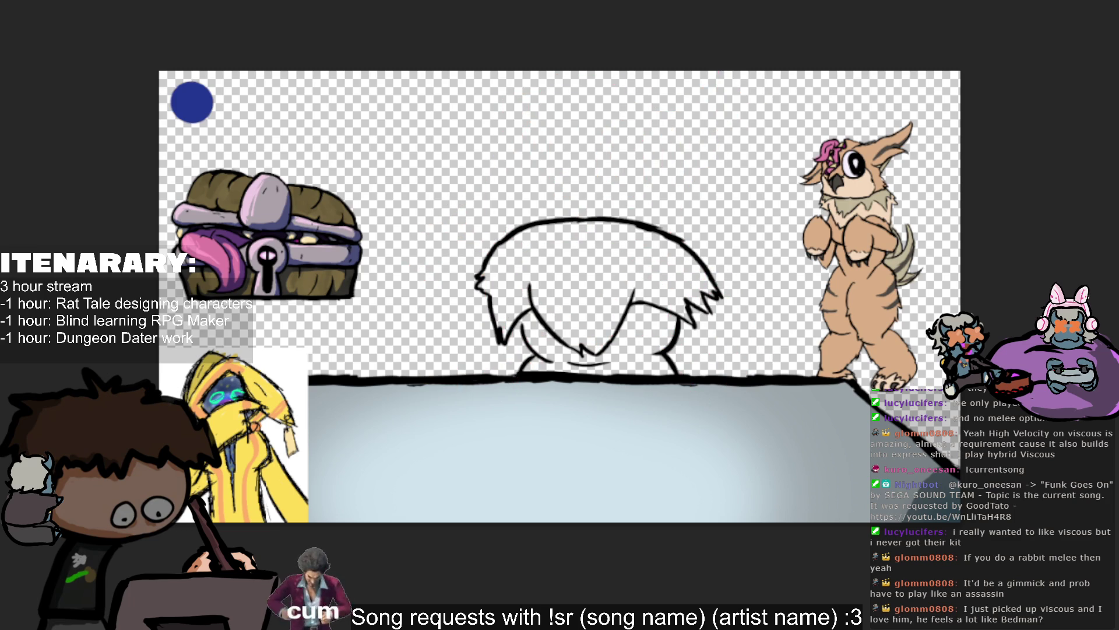
left_click_drag(537, 222, 650, 228)
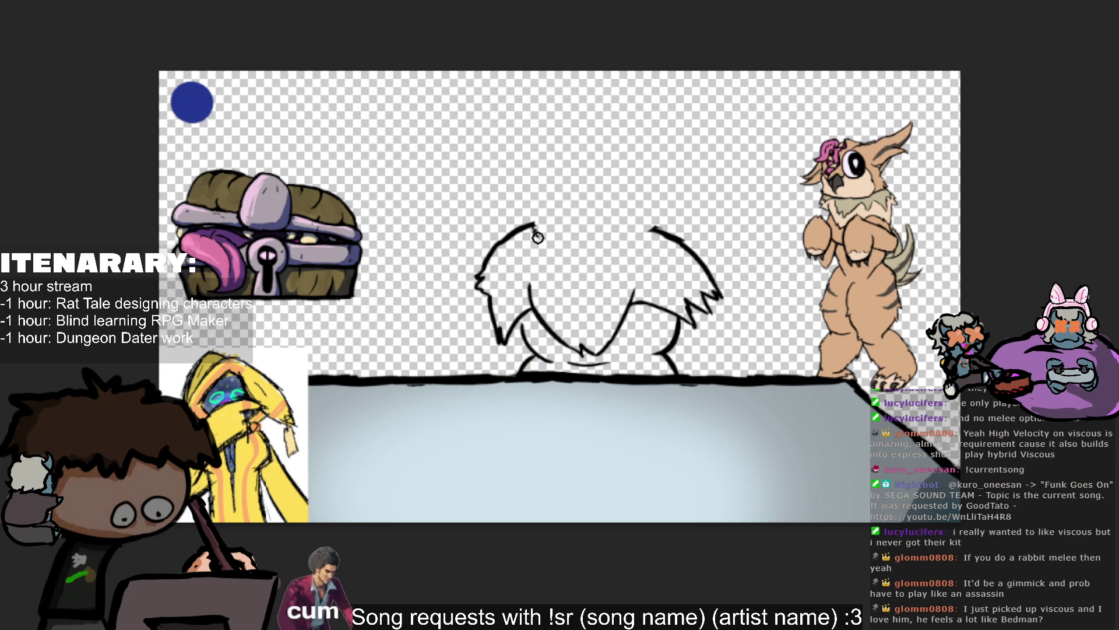
Extend and thicken the left head arc across the top, undoing a jagged attempt.
left_click_drag(535, 225, 561, 251)
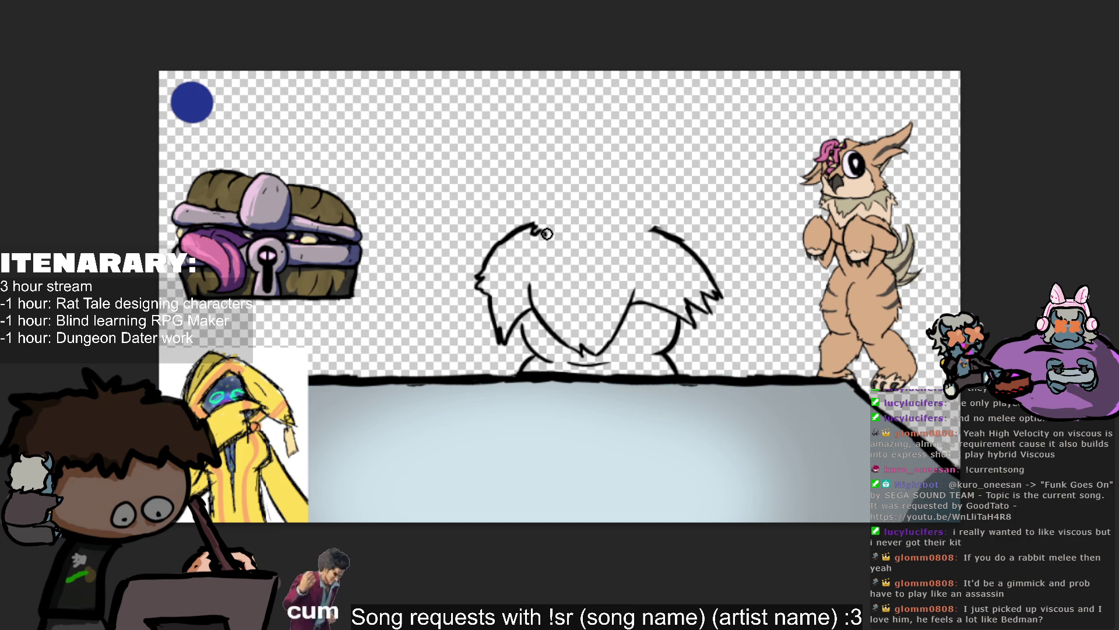
mouse_move(545, 241)
left_mouse_down()
mouse_move(561, 256)
mouse_move(545, 235)
mouse_move(619, 248)
mouse_move(656, 228)
left_mouse_up()
key("ctrl+z")
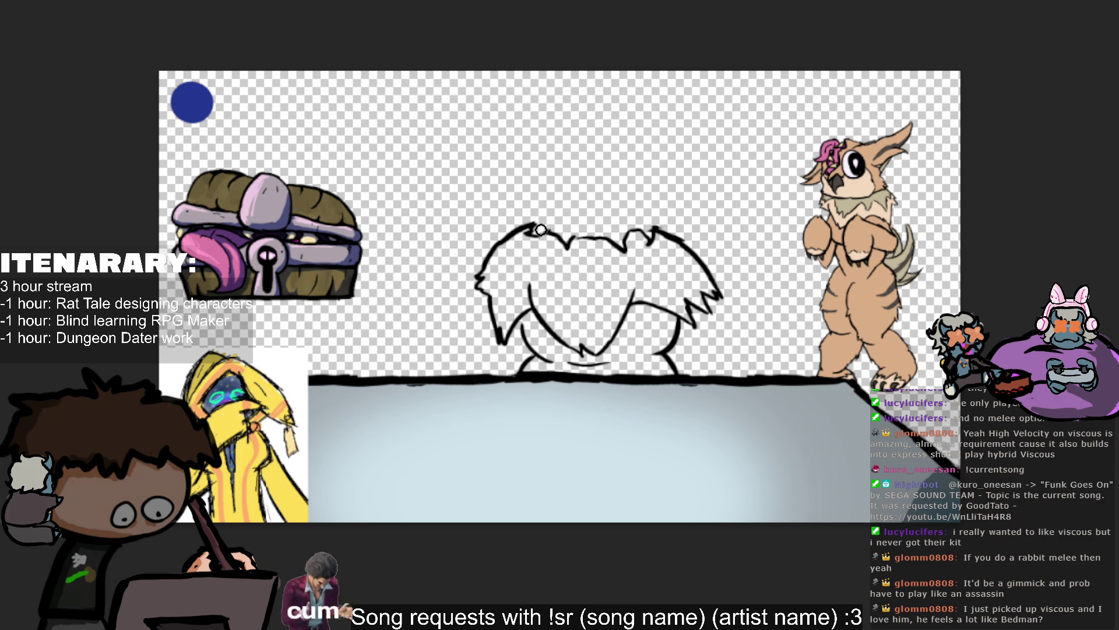
mouse_move(528, 231)
left_mouse_down()
mouse_move(553, 219)
mouse_move(664, 230)
left_mouse_up()
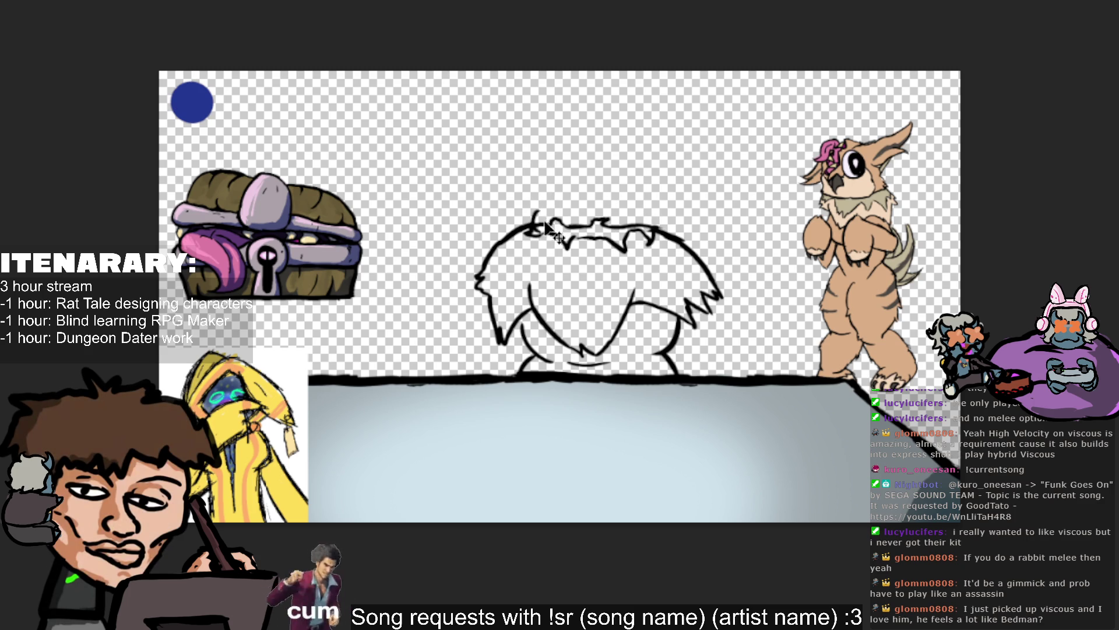
Draw a small fur tuft at the top of the head.
key("v")
key("b")
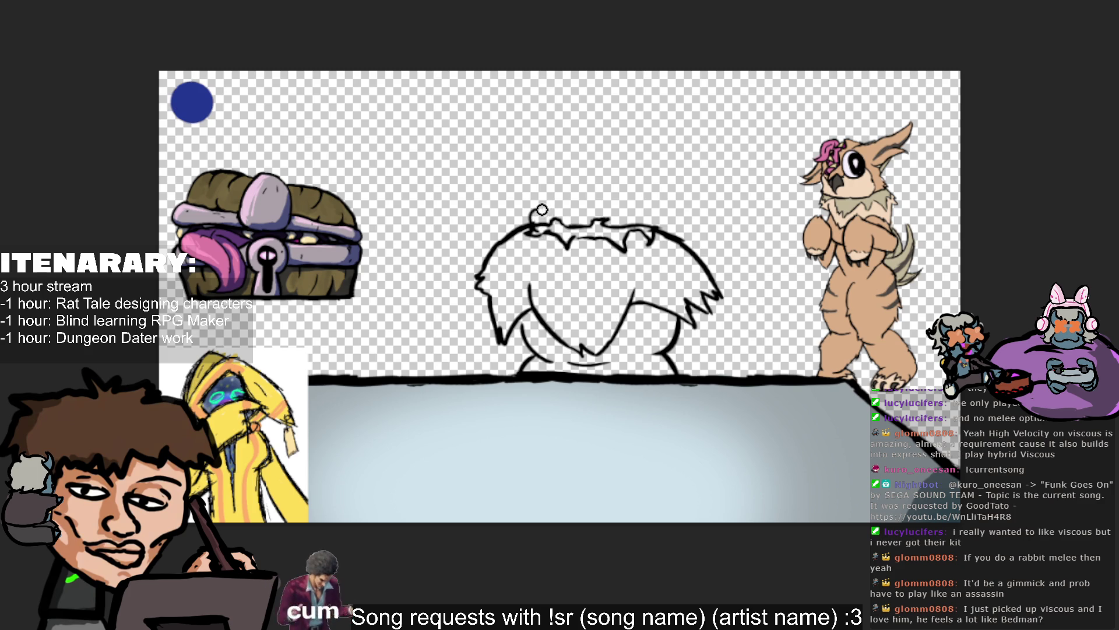
left_click_drag(541, 210, 571, 235)
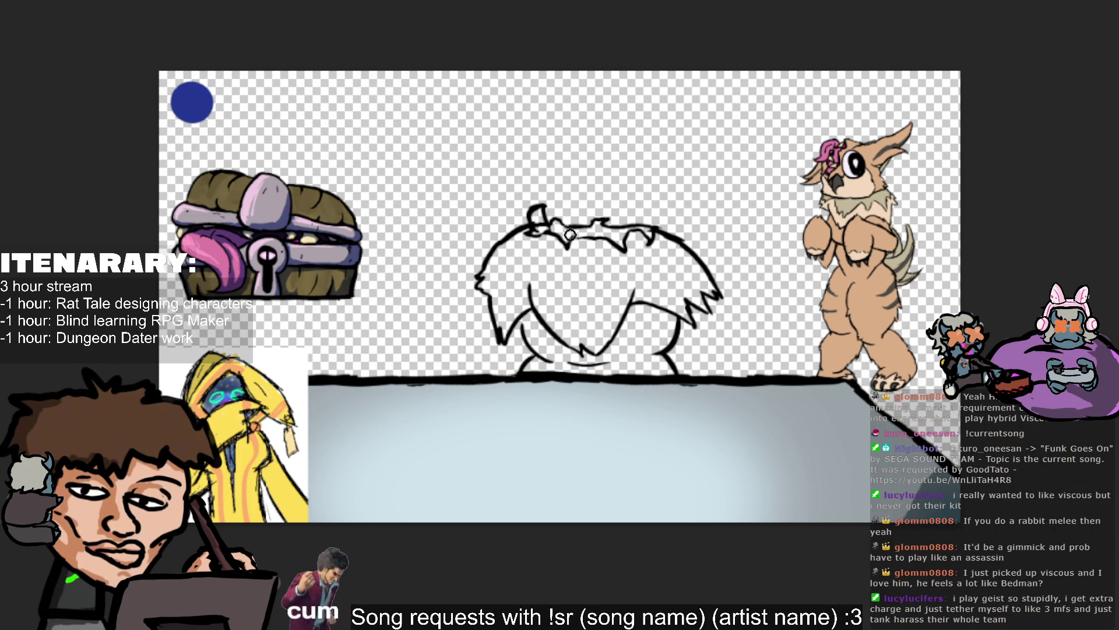
key("v")
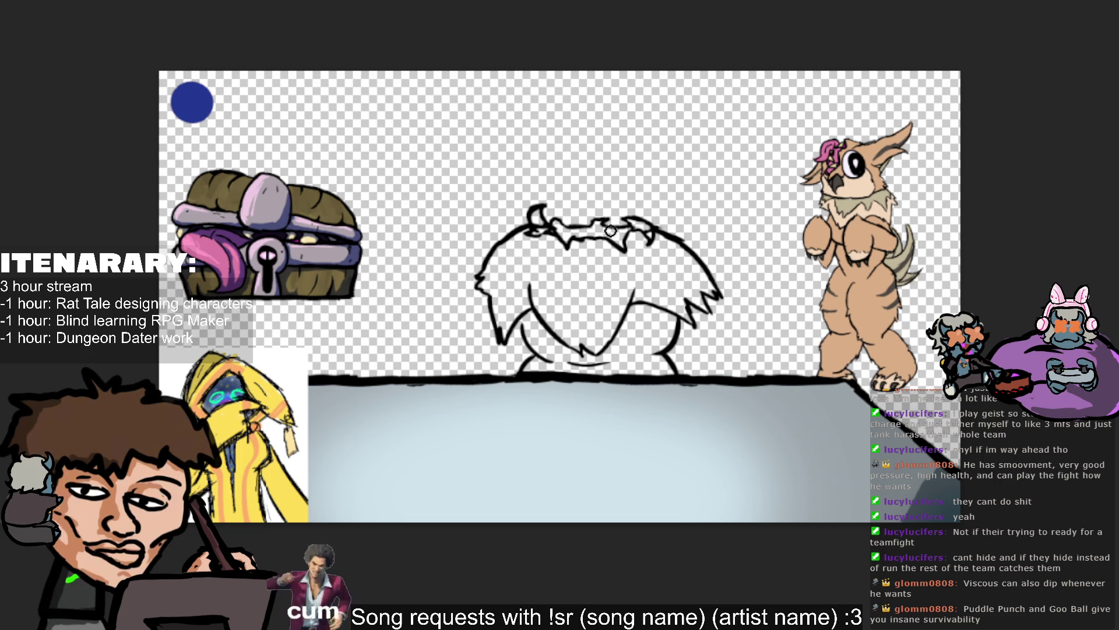
Add spiky hair at the head top and ink a line down the face's left side.
left_click_drag(582, 215, 597, 239)
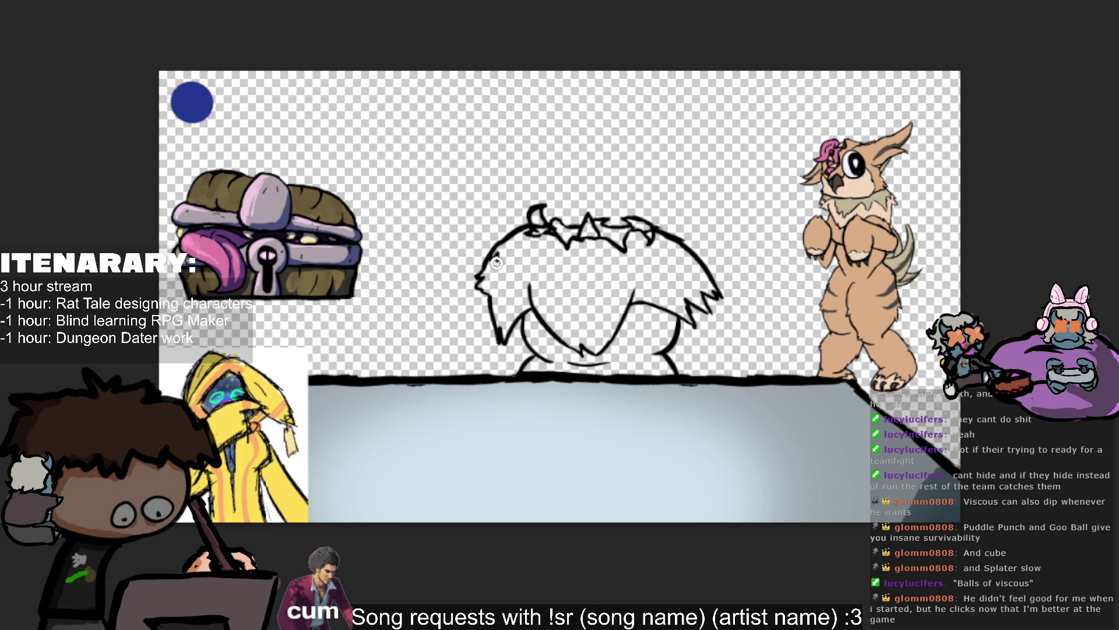
left_click_drag(528, 248, 558, 293)
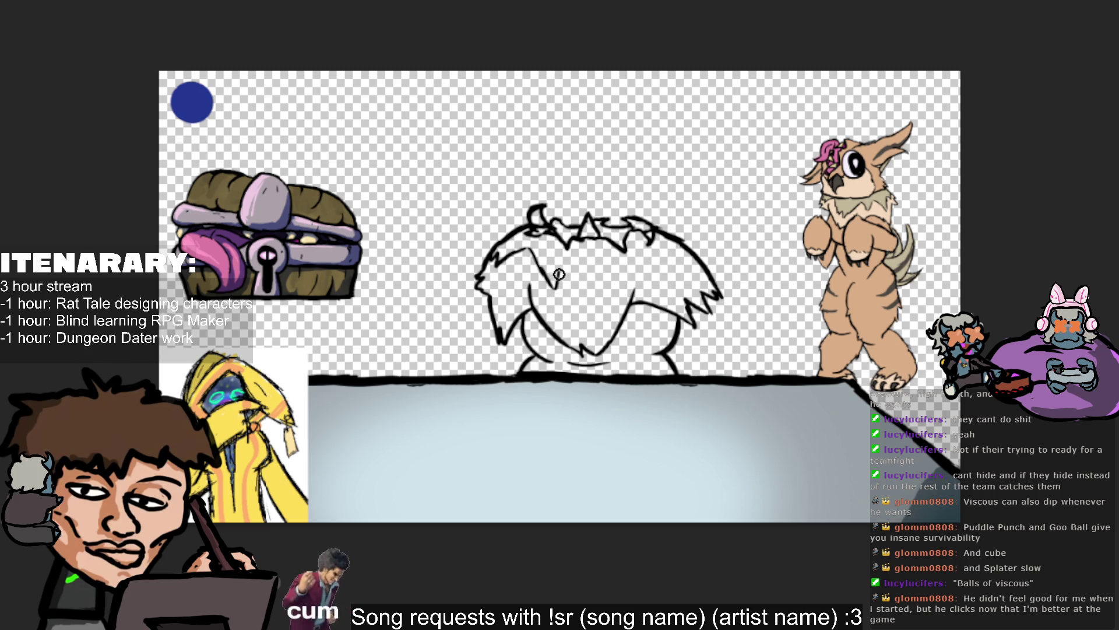
mouse_move(558, 285)
left_mouse_down()
mouse_move(576, 266)
mouse_move(600, 265)
mouse_move(563, 291)
left_mouse_up()
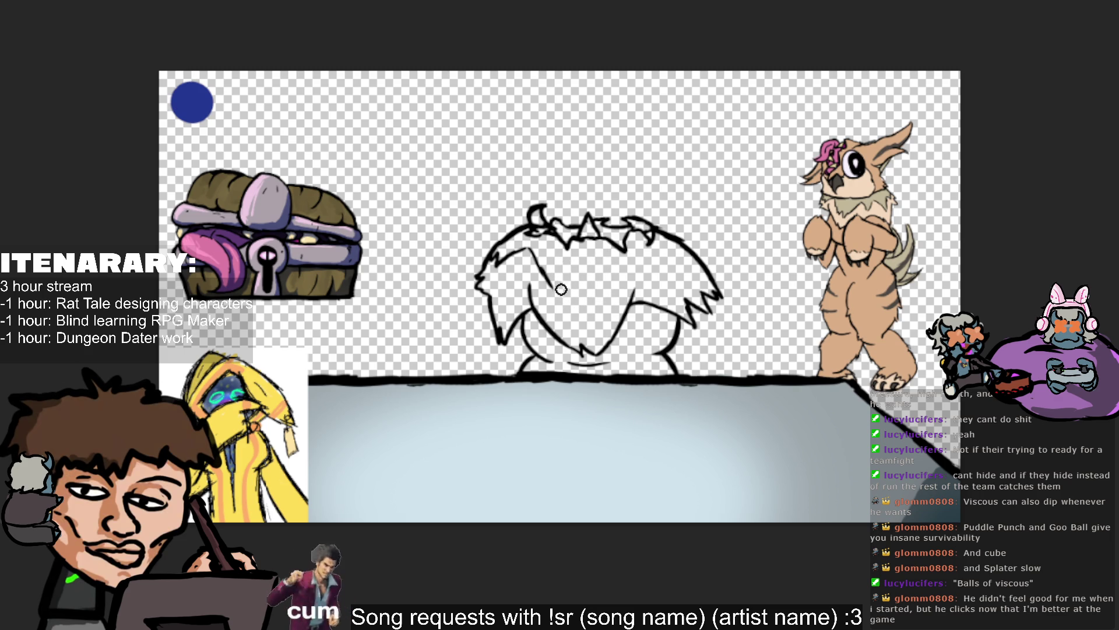
key("v")
left_click_drag(545, 275, 559, 295)
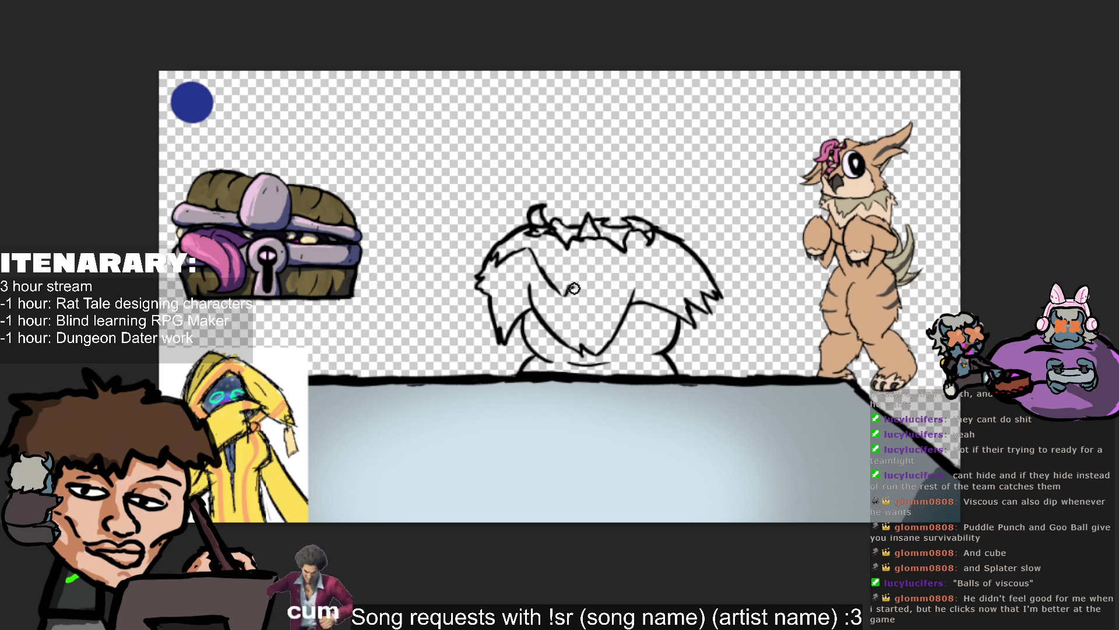
key("ctrl+z")
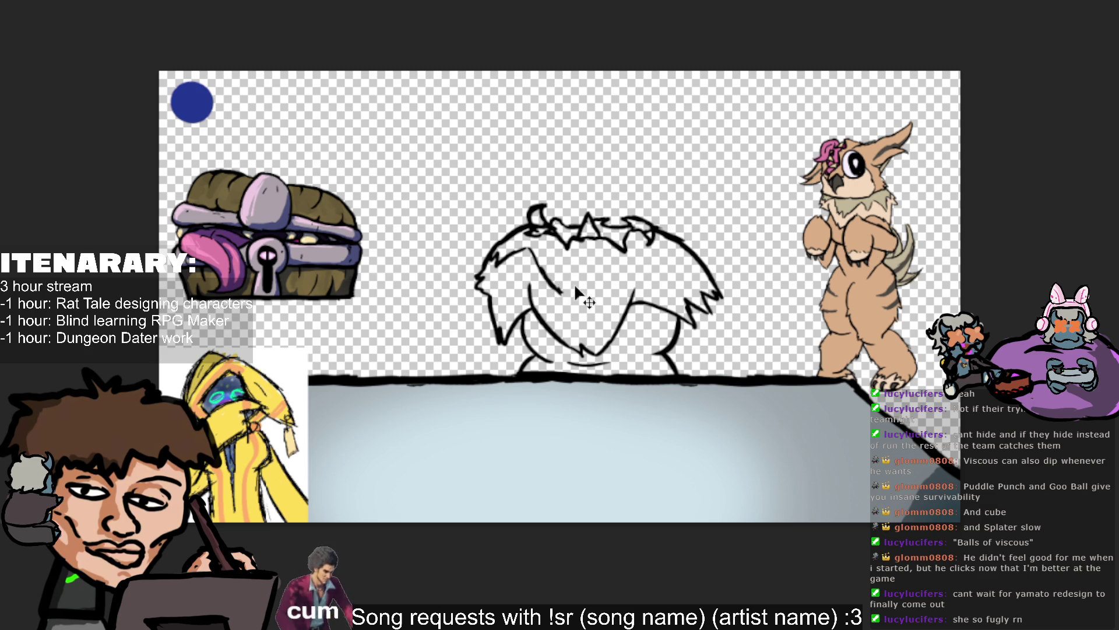
Draw zigzag fur strokes across the middle, redrawing them after an undo.
left_click_drag(561, 295, 565, 276)
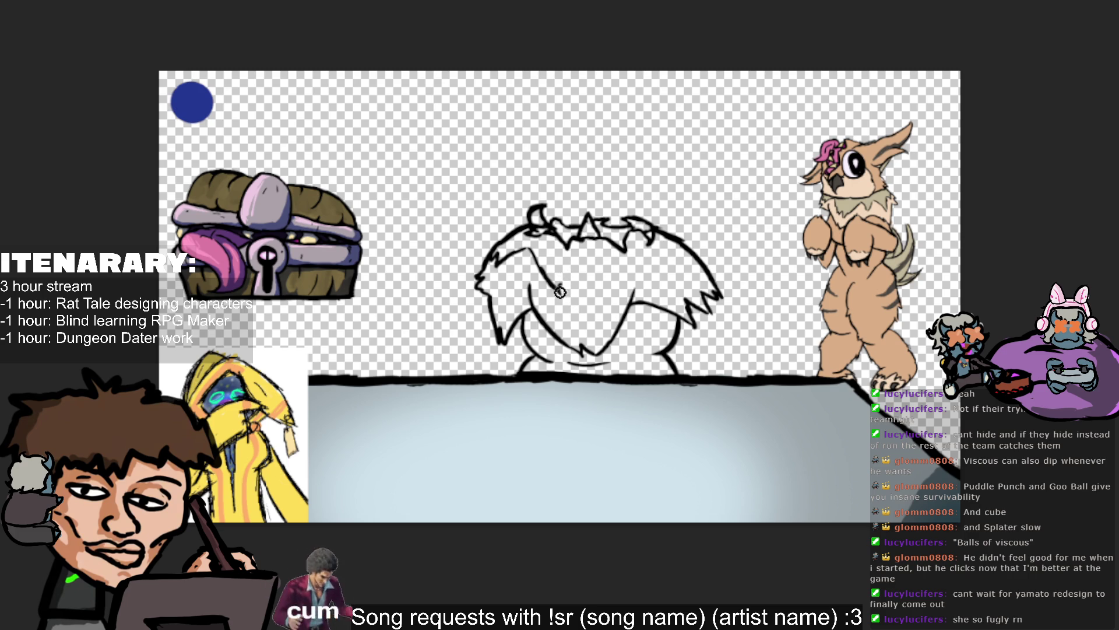
mouse_move(562, 280)
left_mouse_down()
mouse_move(583, 311)
mouse_move(589, 283)
mouse_move(582, 308)
mouse_move(597, 287)
left_mouse_up()
key("ctrl+z")
key("ctrl+z")
left_click_drag(559, 287, 602, 271)
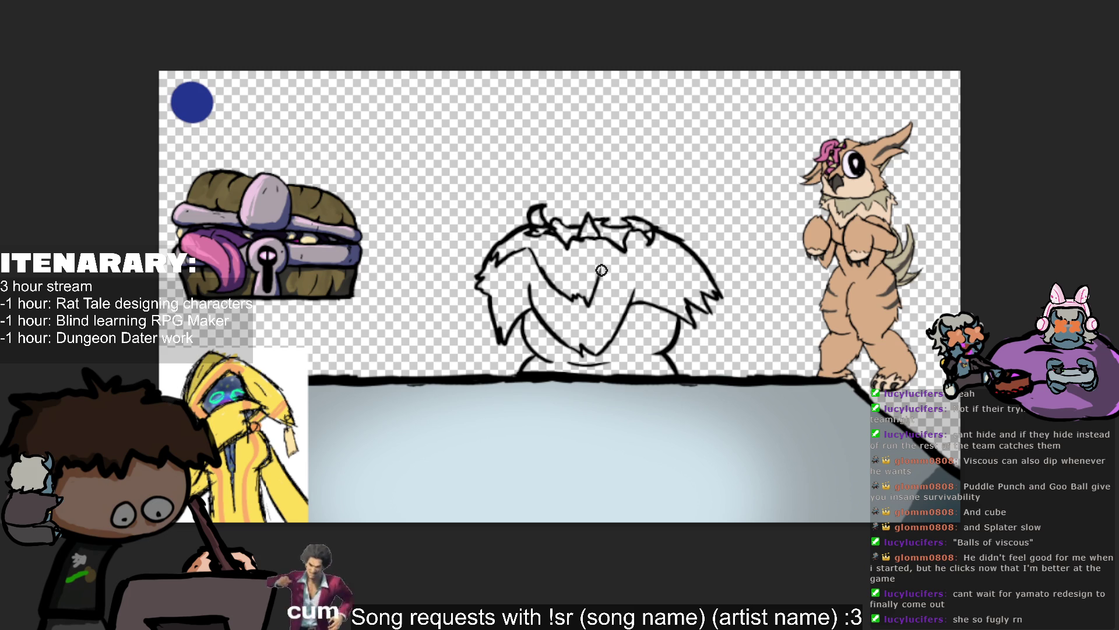
mouse_move(611, 265)
left_mouse_down()
mouse_move(599, 294)
mouse_move(661, 259)
left_mouse_up()
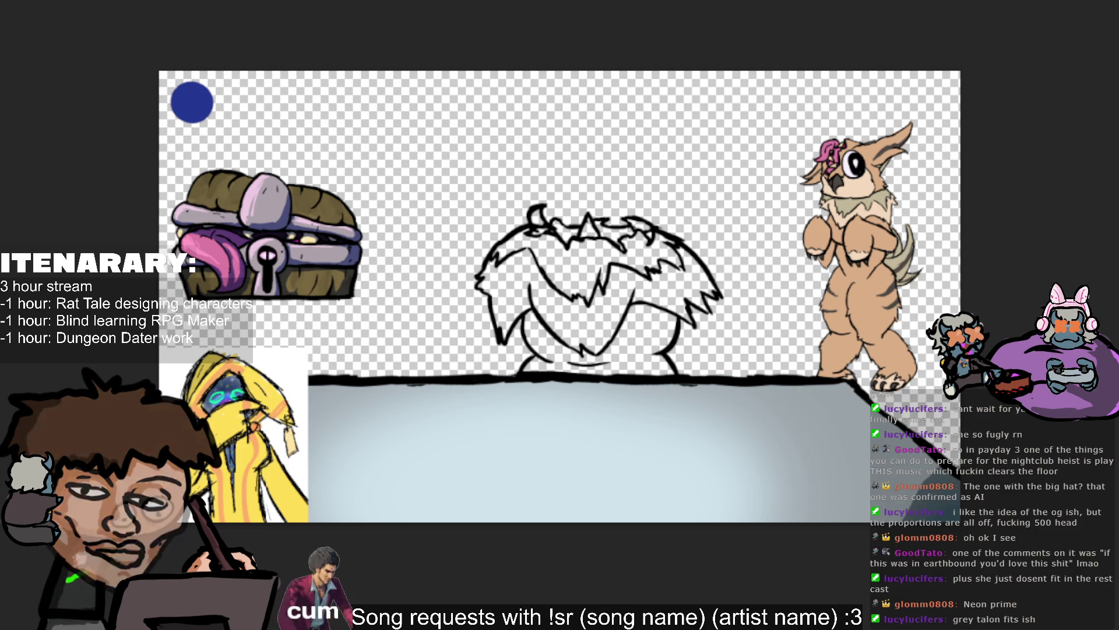
Mirror the canvas and toggle the owl-head sketch on and off to compare it with the fur drawing.
key("h")
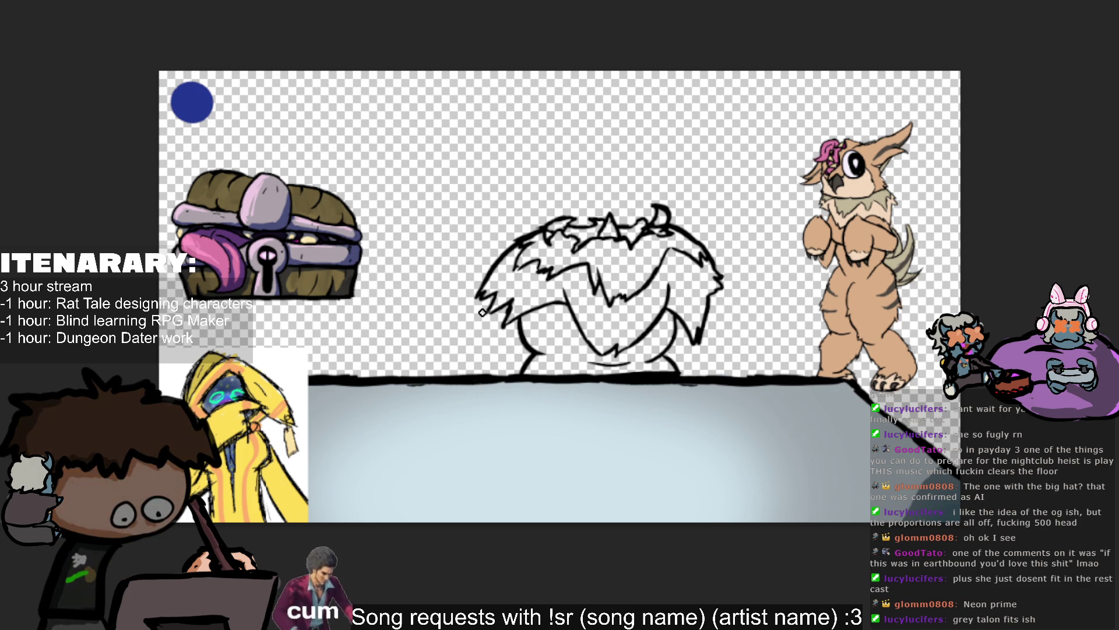
key("m")
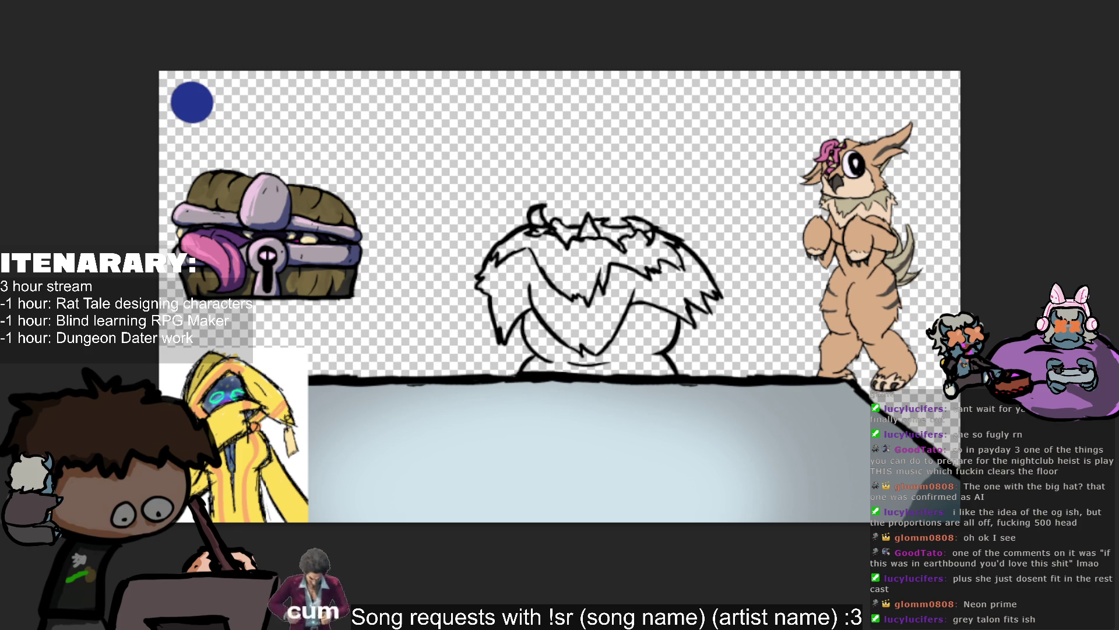
key("m")
key("m")
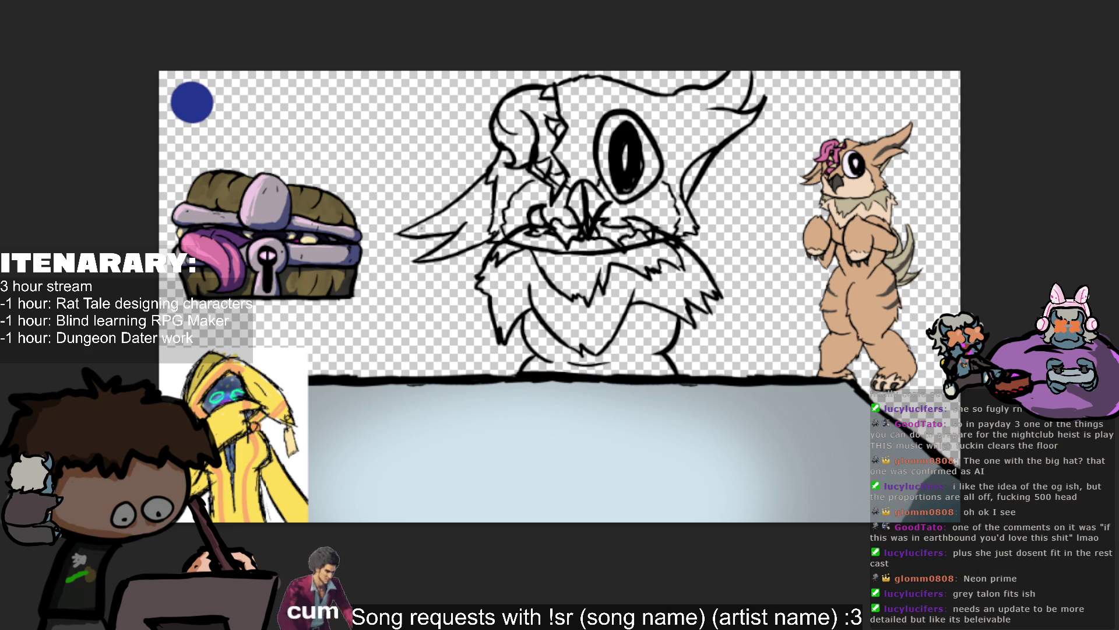
key("ctrl+z")
key("ctrl+y")
key("ctrl+z")
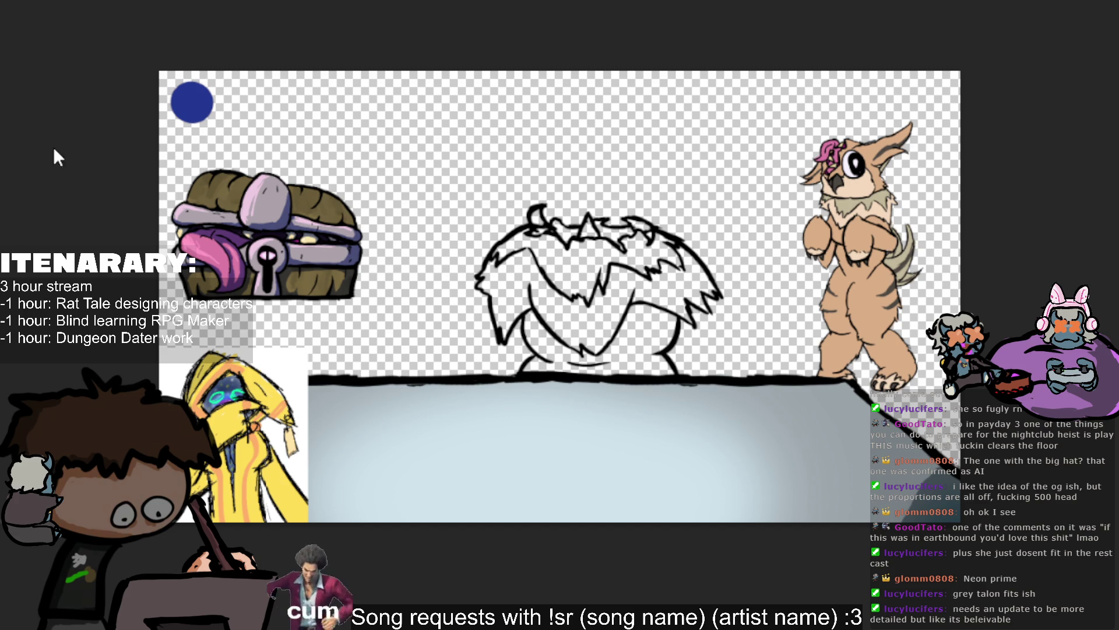
key("ctrl+y")
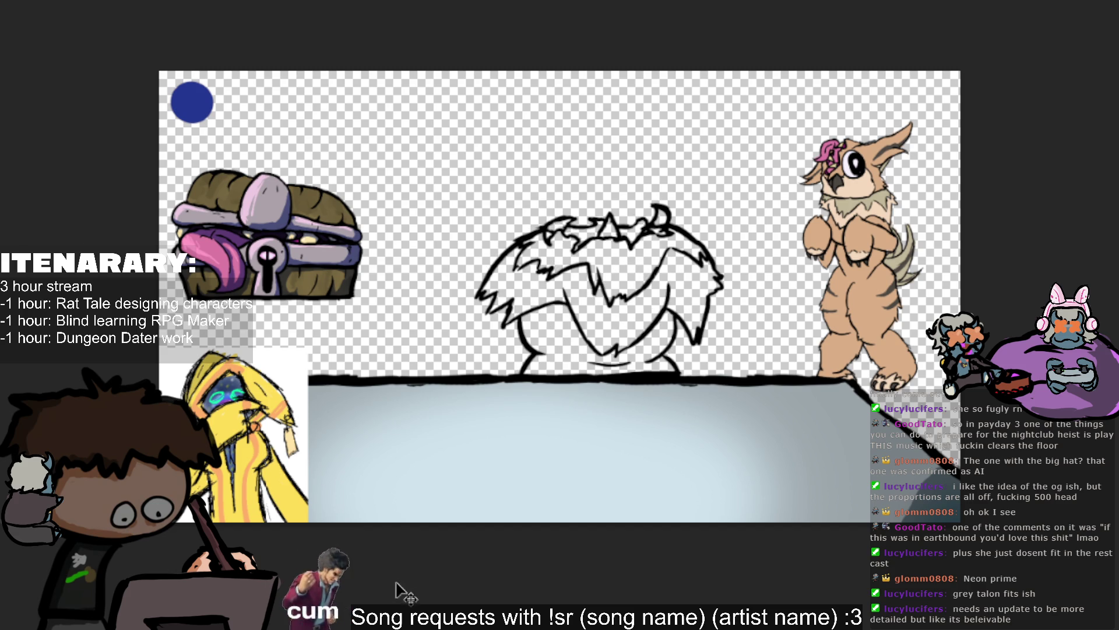
key("ctrl+z")
key("ctrl+z")
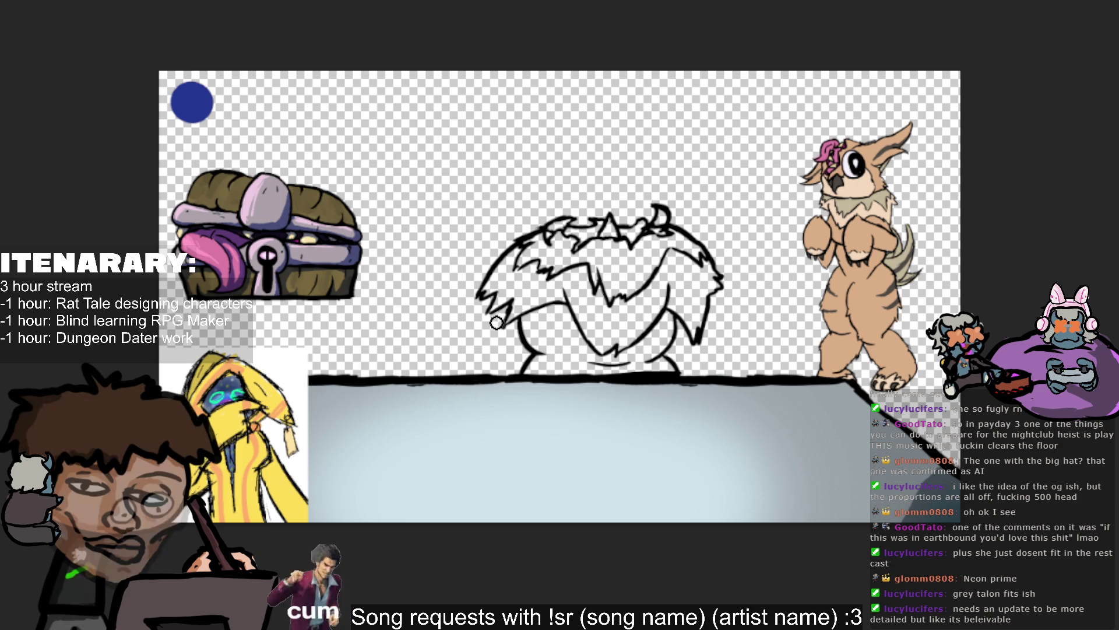
Erase the spiky fur strokes, redraw the left outline up to the head, and flip the sketch horizontally.
mouse_move(467, 305)
left_mouse_down()
mouse_move(507, 320)
mouse_move(558, 319)
left_mouse_up()
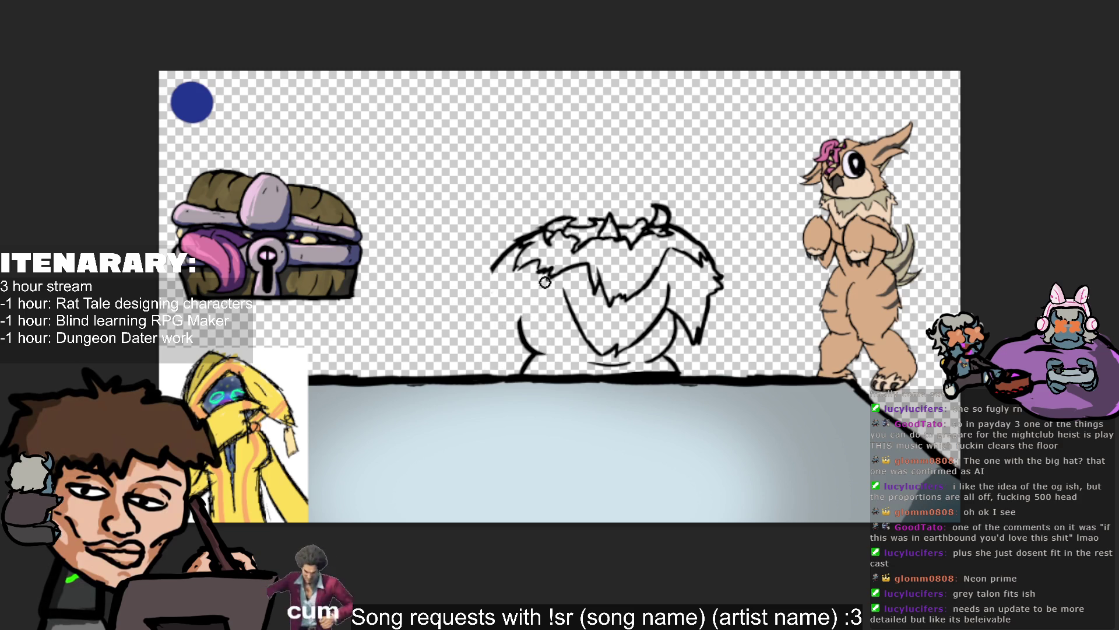
left_click_drag(562, 287, 593, 345)
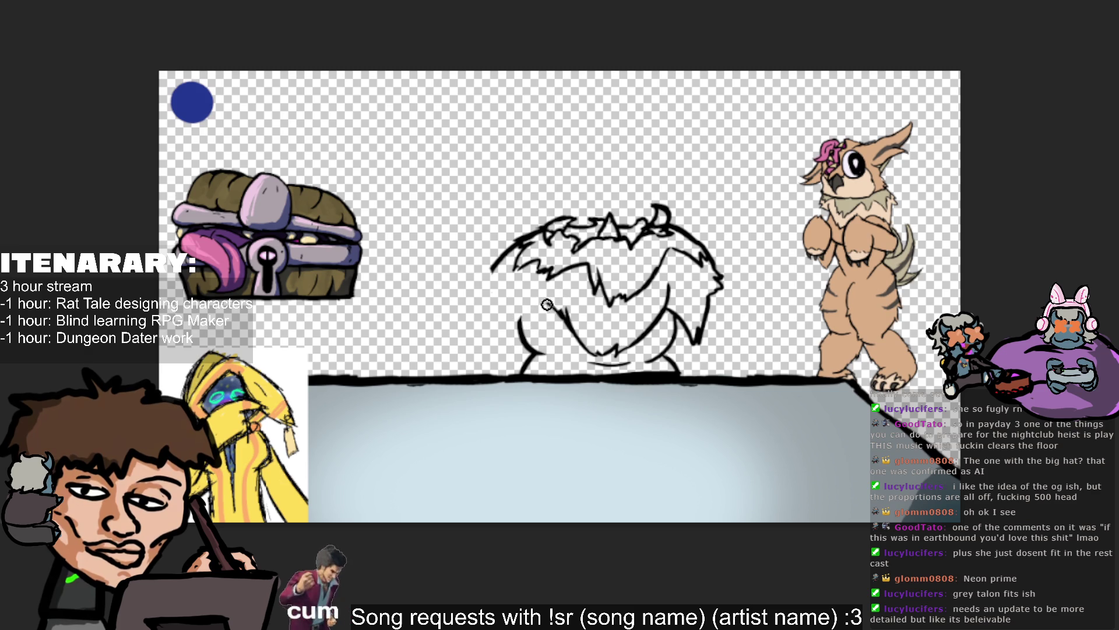
left_click_drag(560, 306, 508, 331)
key("ctrl+z")
left_click_drag(528, 347, 520, 312)
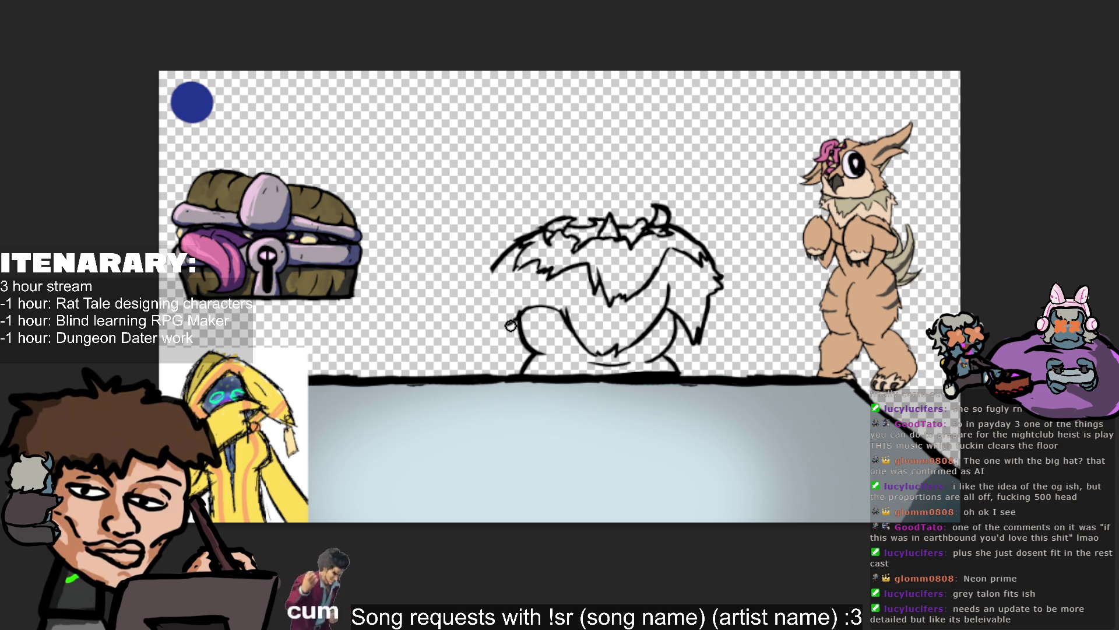
left_click_drag(500, 319, 496, 274)
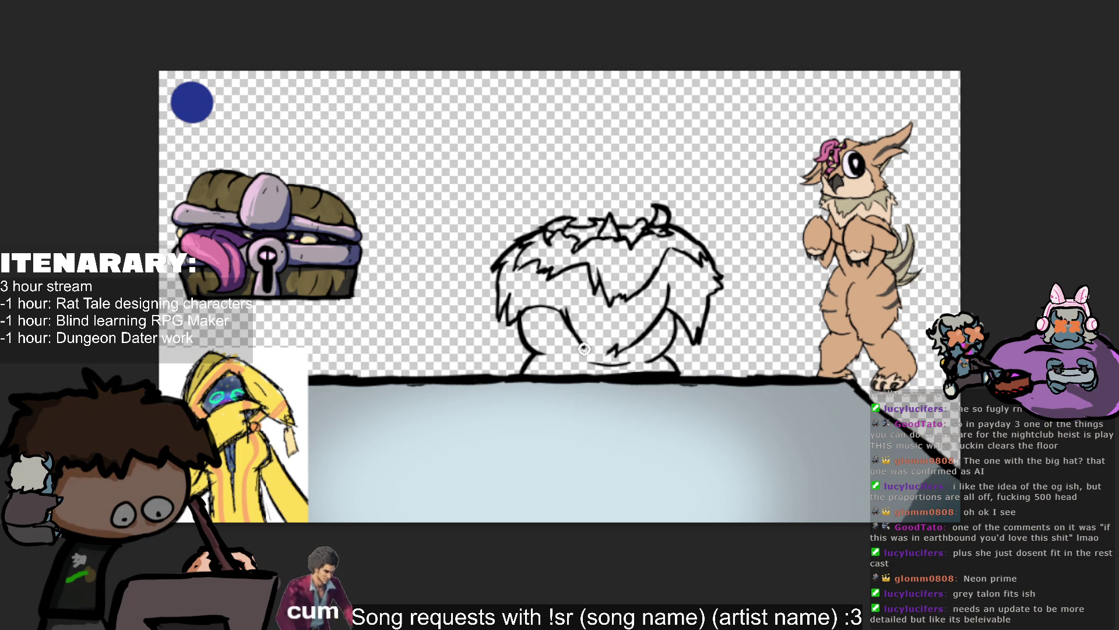
left_click_drag(583, 341, 609, 356)
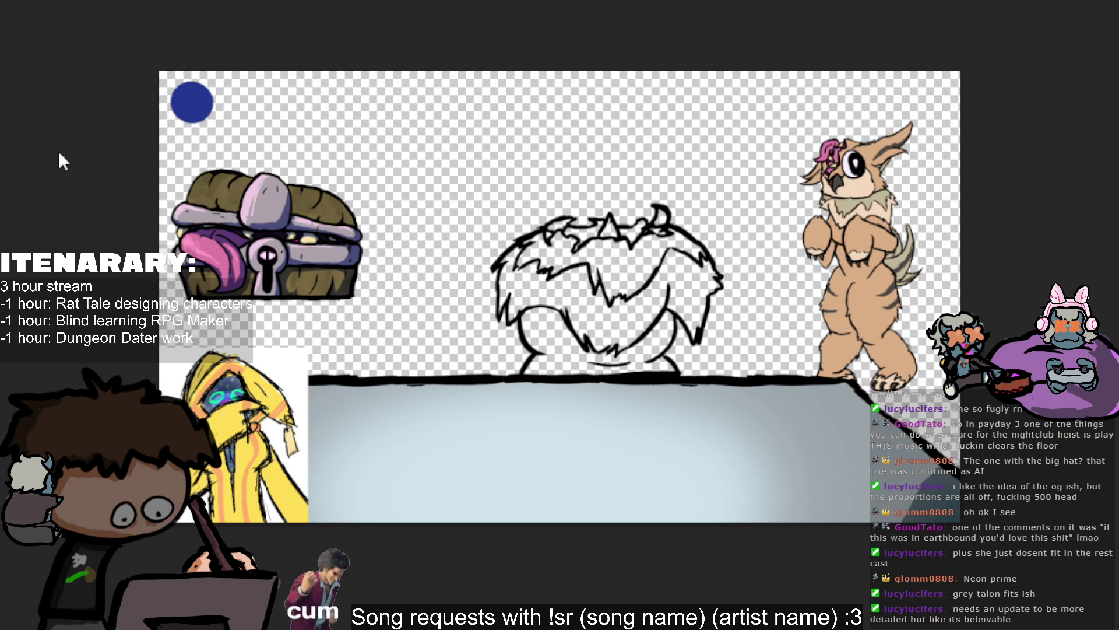
key("ctrl+shift+h")
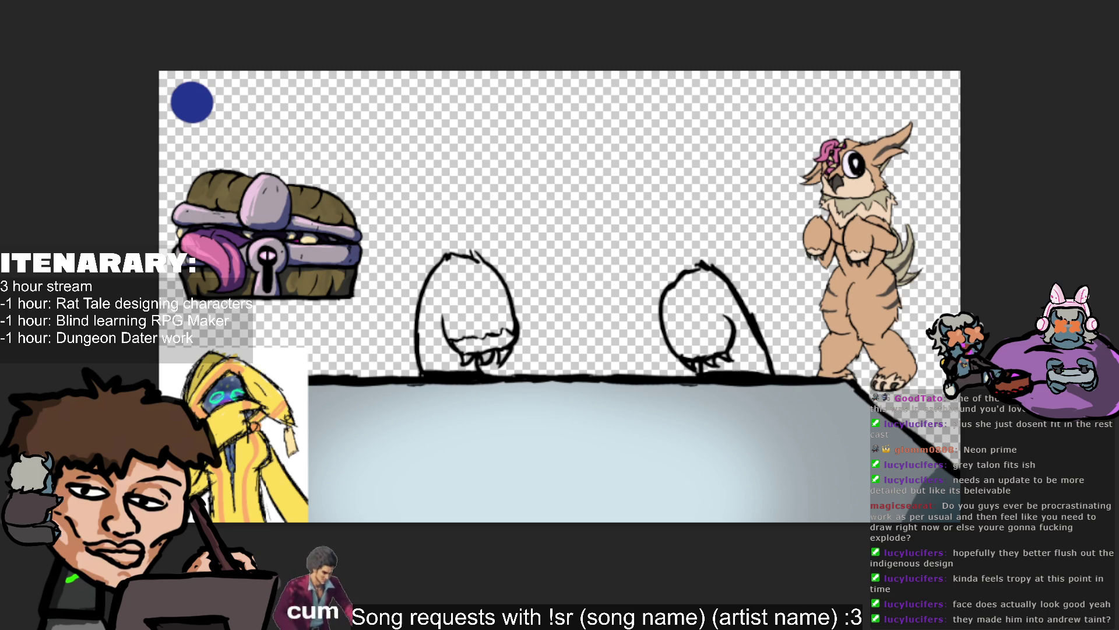
Paint tan into the left and right figures' bodies and heads, then add cream under their face fur.
mouse_move(432, 321)
left_mouse_down()
mouse_move(437, 362)
mouse_move(422, 279)
mouse_move(483, 262)
left_mouse_up()
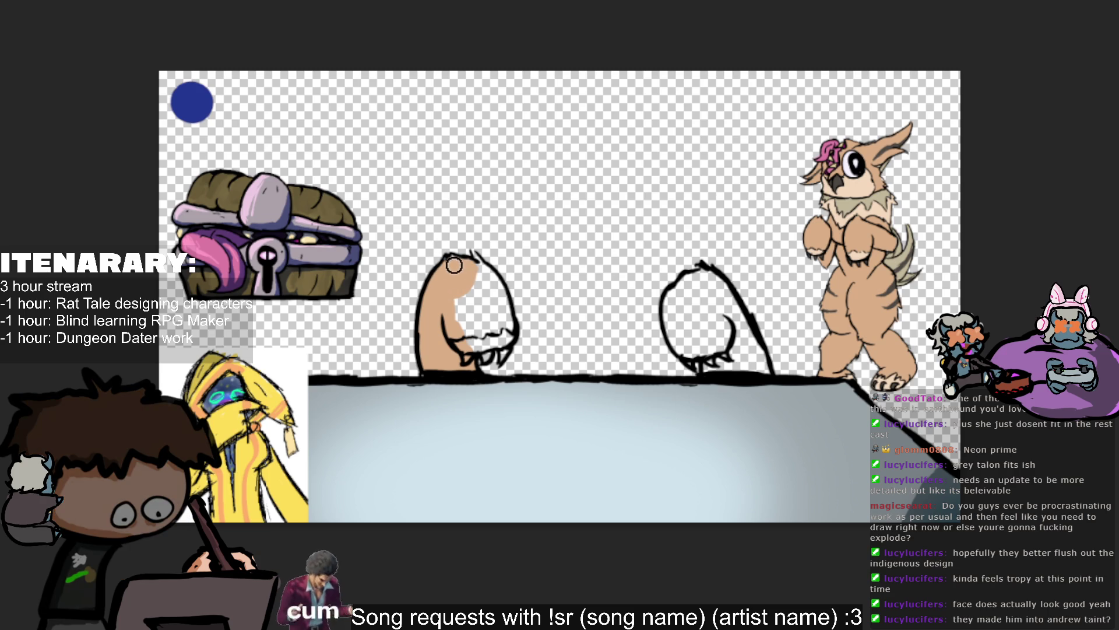
mouse_move(483, 261)
left_mouse_down()
mouse_move(472, 295)
mouse_move(483, 290)
mouse_move(518, 351)
mouse_move(502, 330)
left_mouse_up()
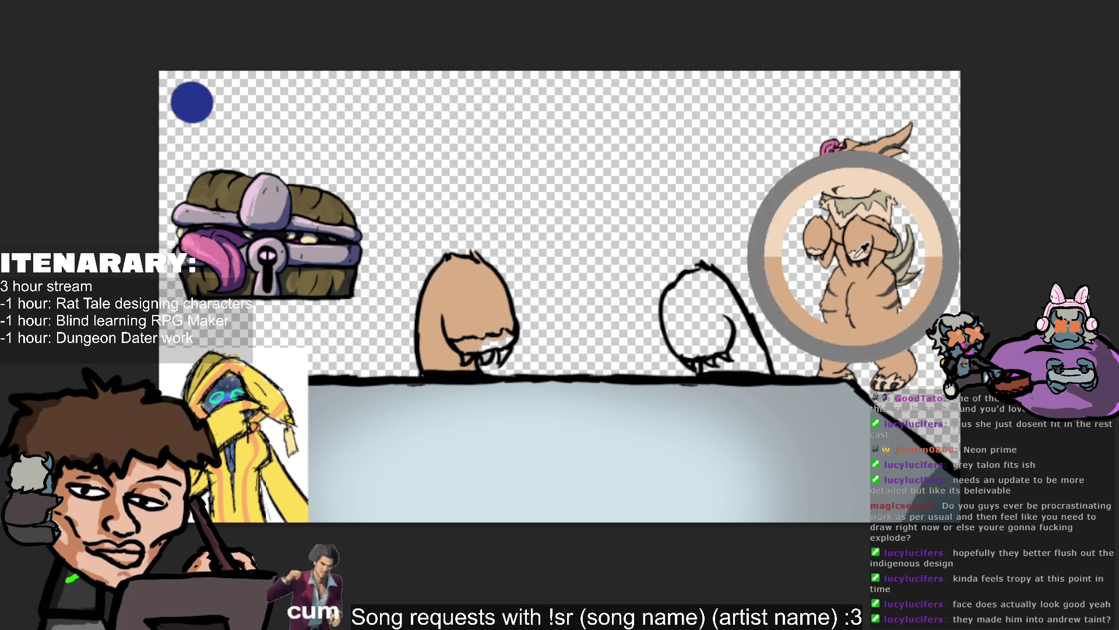
left_click(453, 330, "alt")
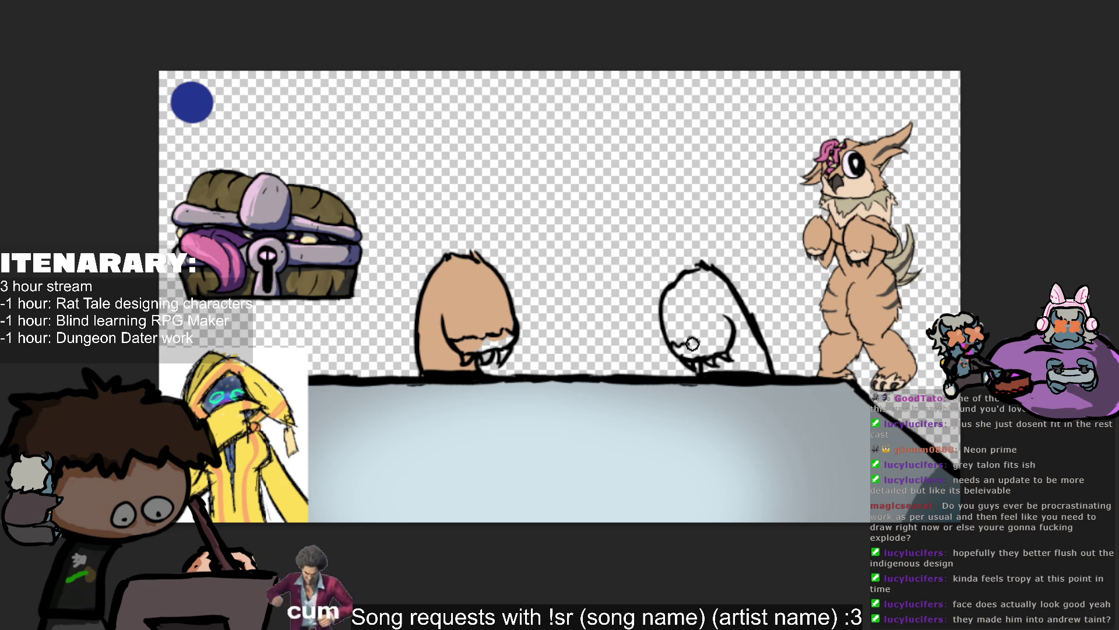
left_click_drag(689, 339, 700, 340)
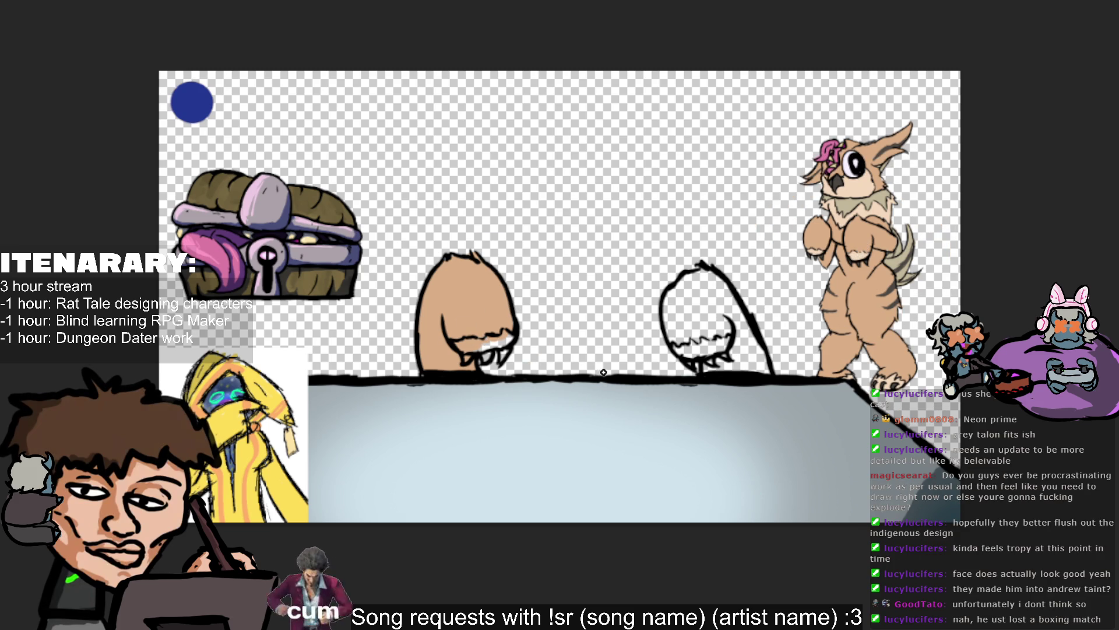
mouse_move(677, 331)
left_mouse_down()
mouse_move(689, 287)
mouse_move(735, 312)
mouse_move(706, 366)
mouse_move(732, 347)
left_mouse_up()
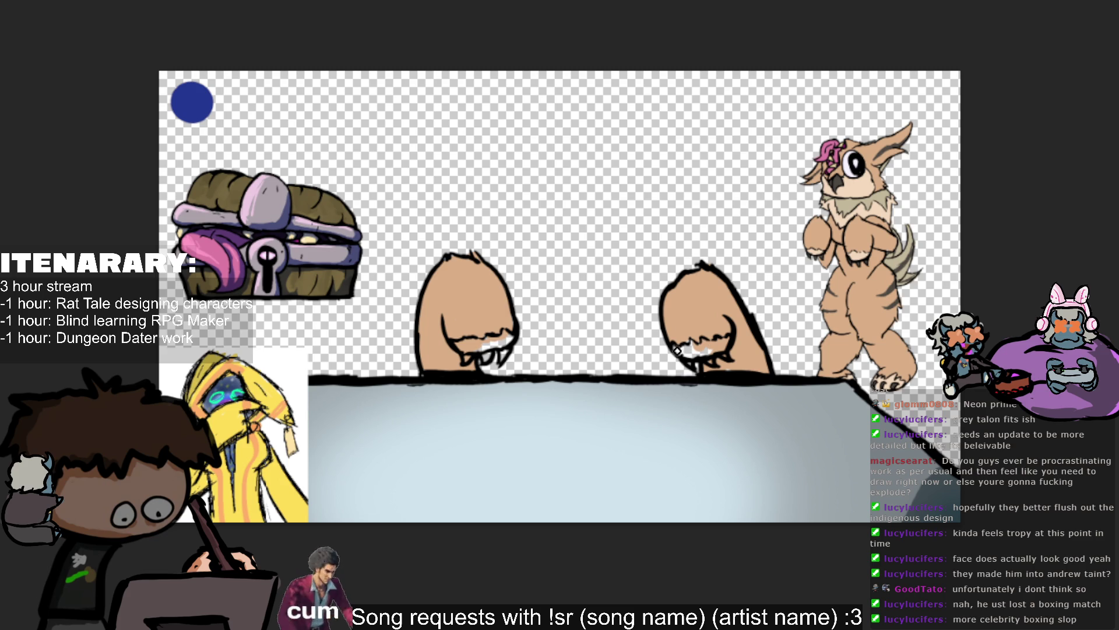
left_click_drag(695, 345, 703, 344)
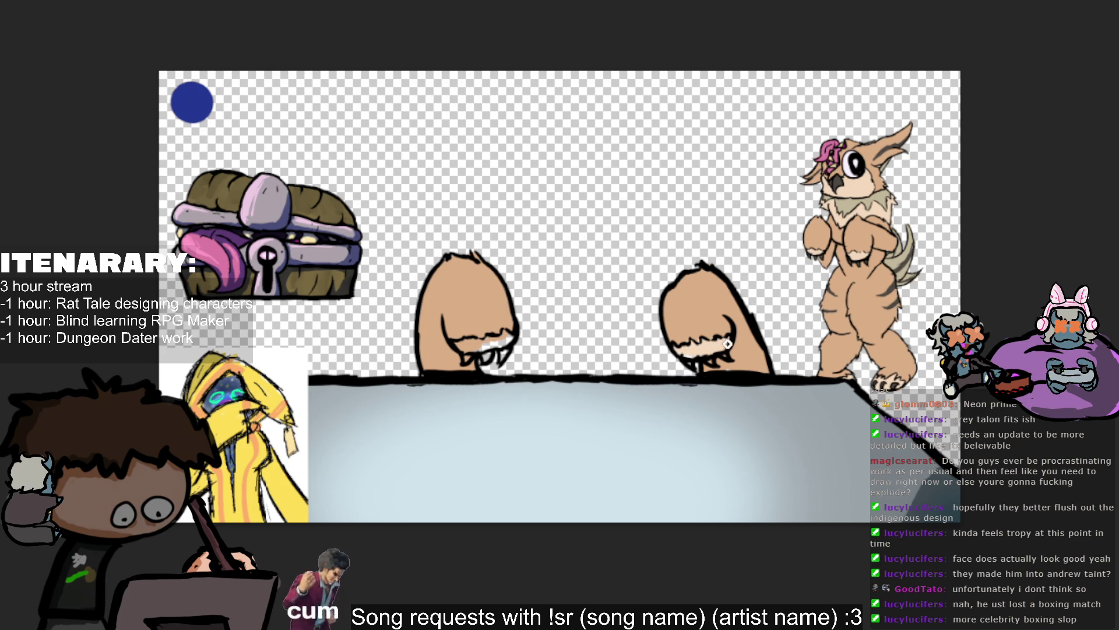
left_click_drag(460, 350, 473, 345)
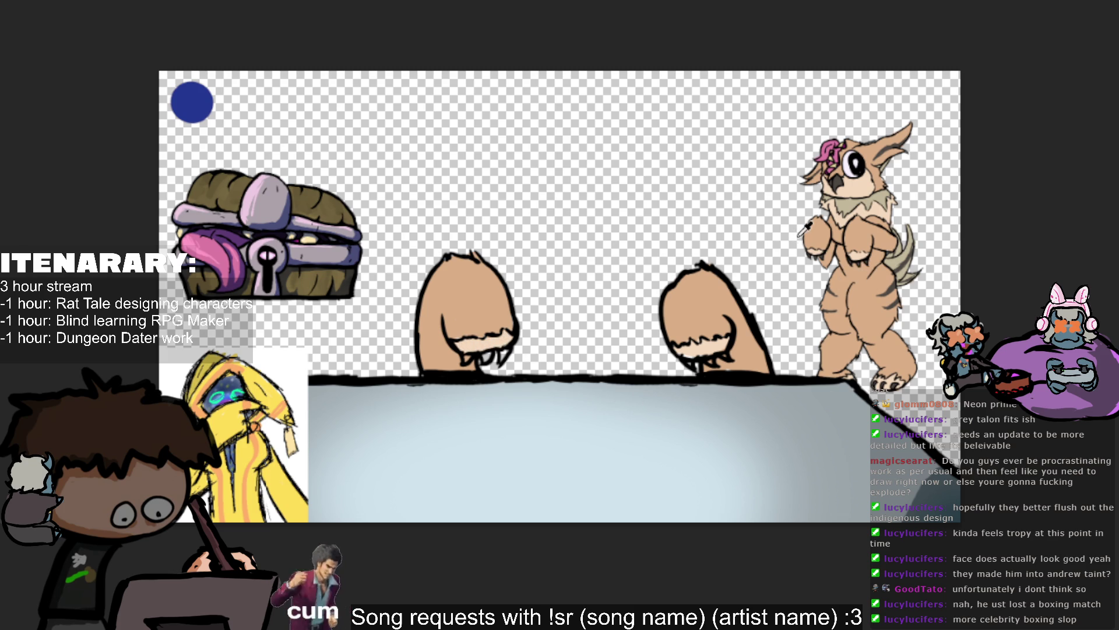
Zoom in, sample colours from the standing creature, and darken the shadow between the claws.
scroll(831, 350, "up", 1)
scroll(831, 350, "up", 2)
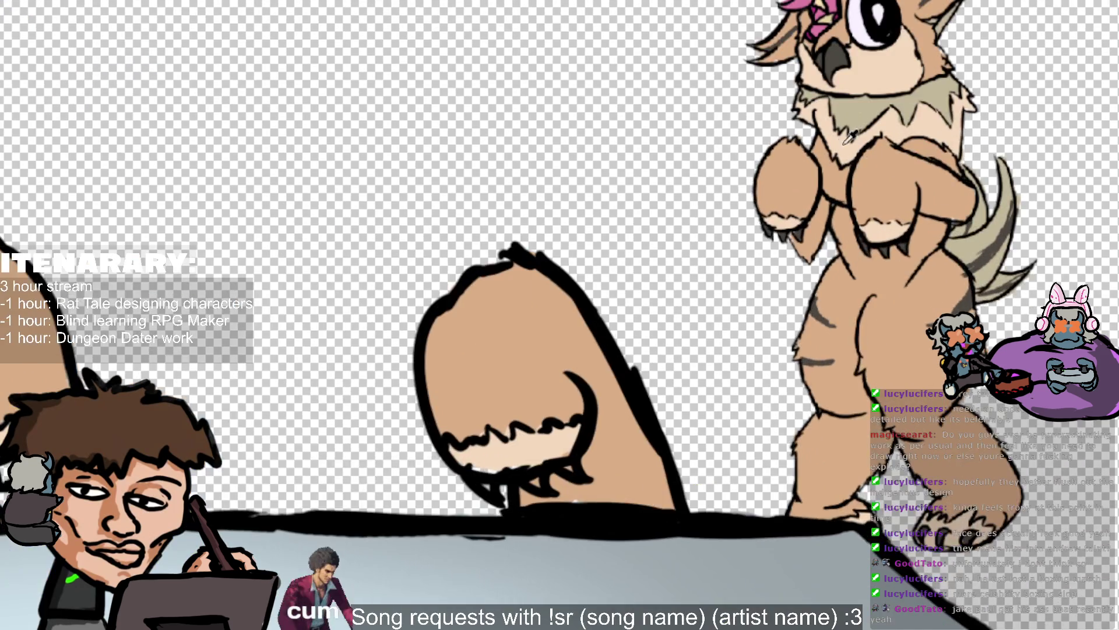
scroll(831, 350, "up", 2)
left_click(922, 257)
left_click(927, 252)
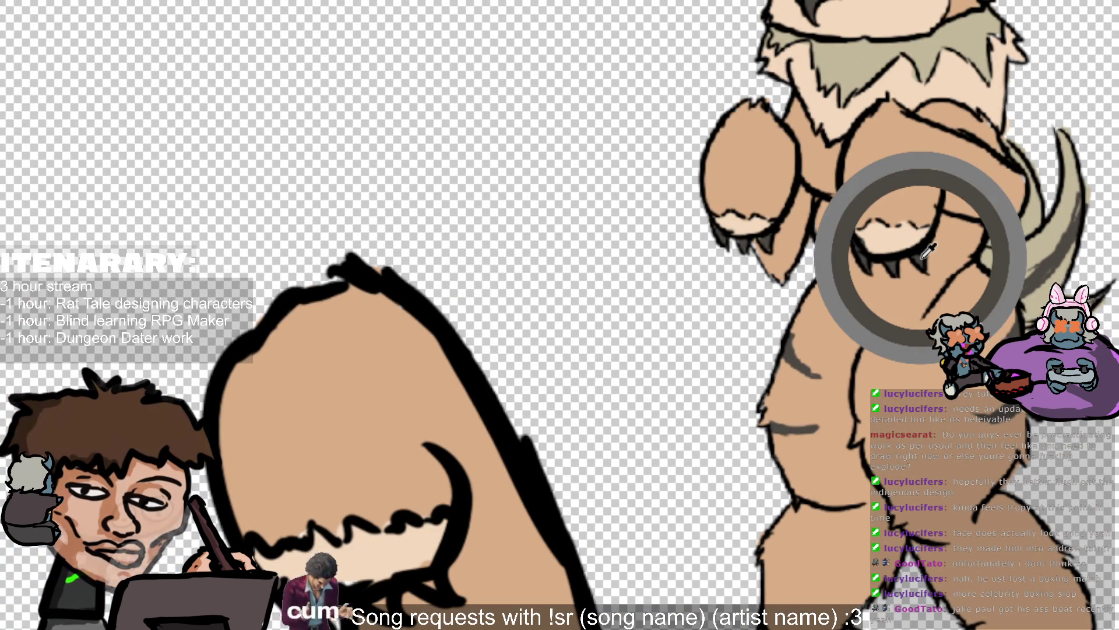
scroll(927, 252, "down", 4)
scroll(926, 252, "up", 2)
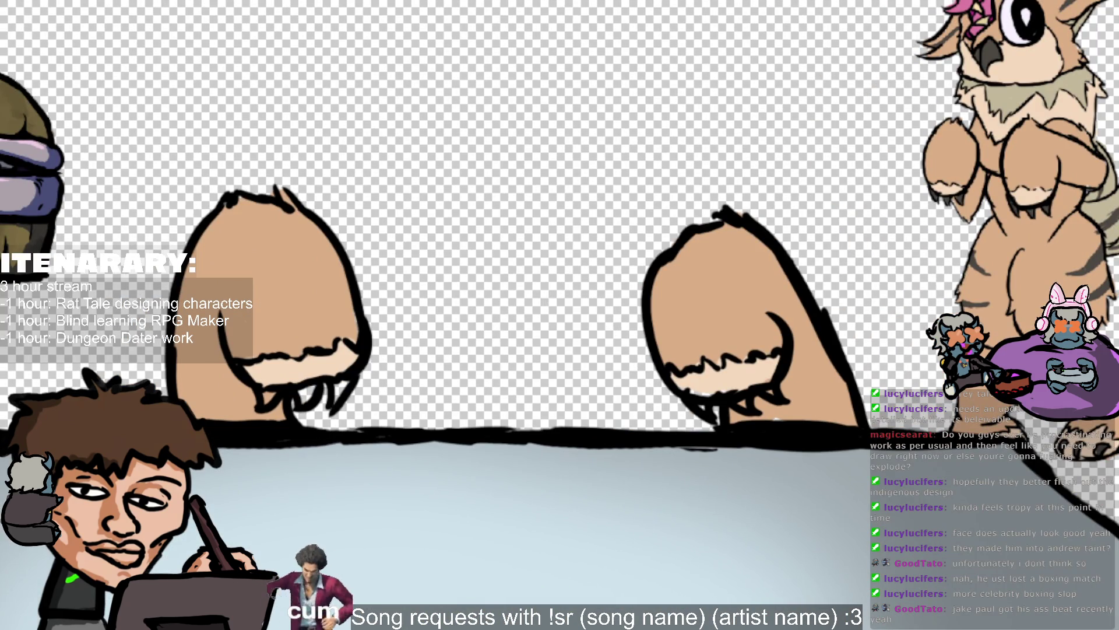
left_click_drag(307, 410, 326, 394)
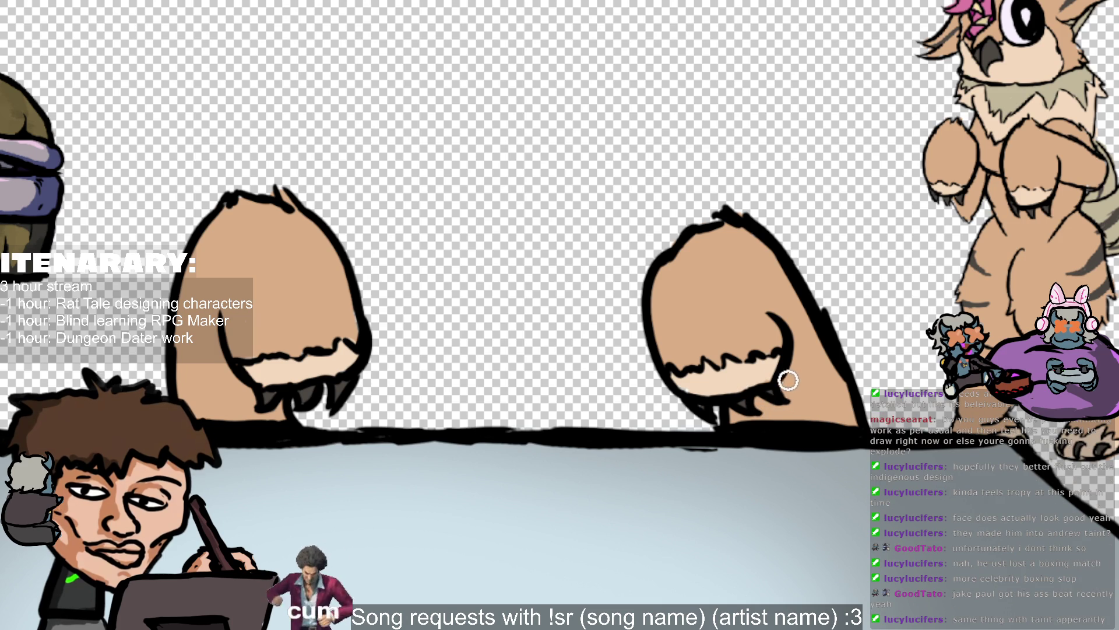
Paint a cream patch under the right figure's chin fur and zoom back out.
left_click_drag(776, 380, 766, 382)
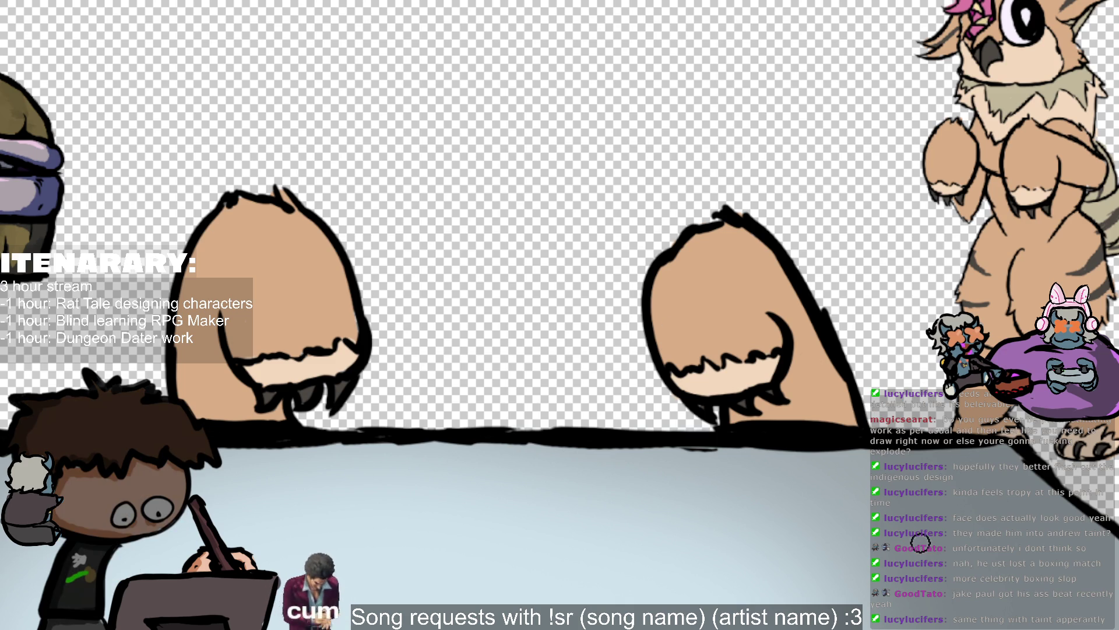
scroll(482, 320, "down", 5)
scroll(331, 289, "up", 3)
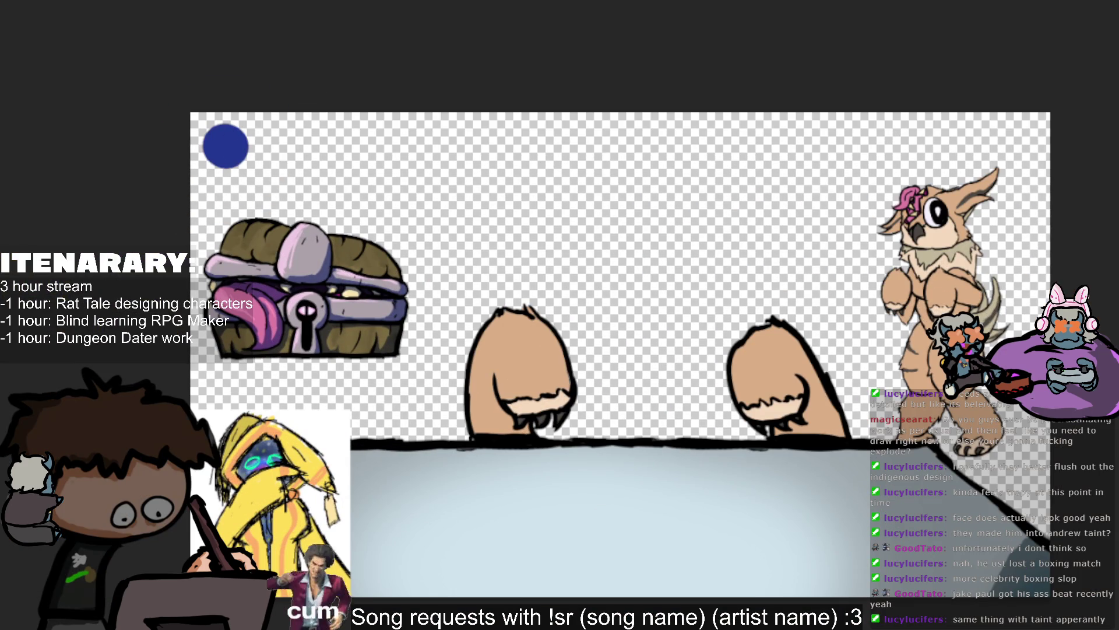
scroll(843, 594, "up", 2)
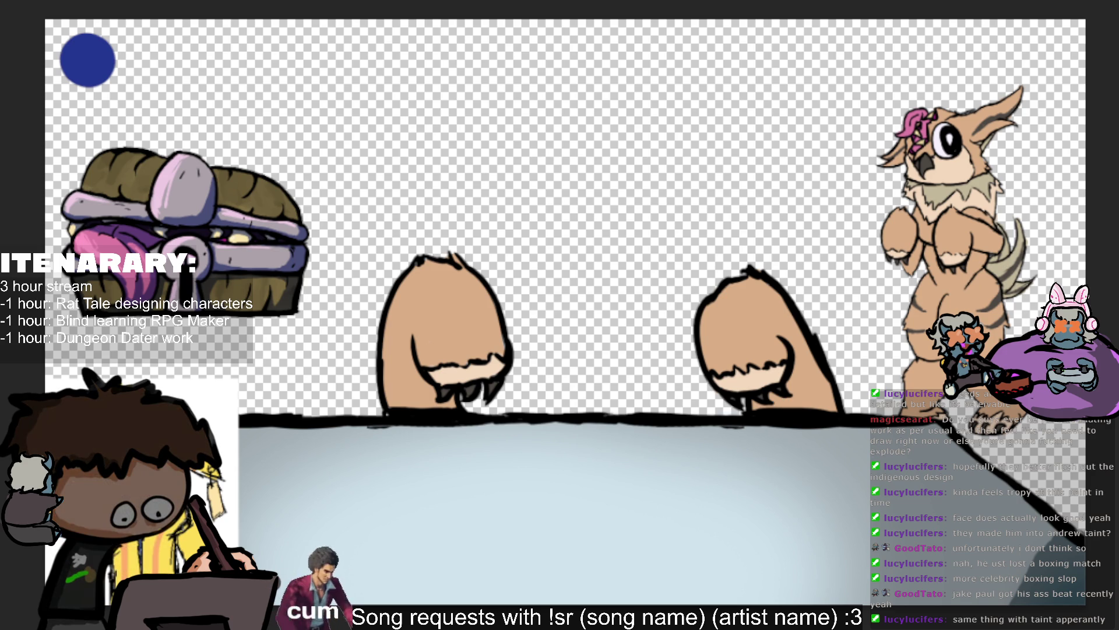
Shade the right figure's base, right side and arm edge with purple-grey.
left_click_drag(740, 399, 825, 405)
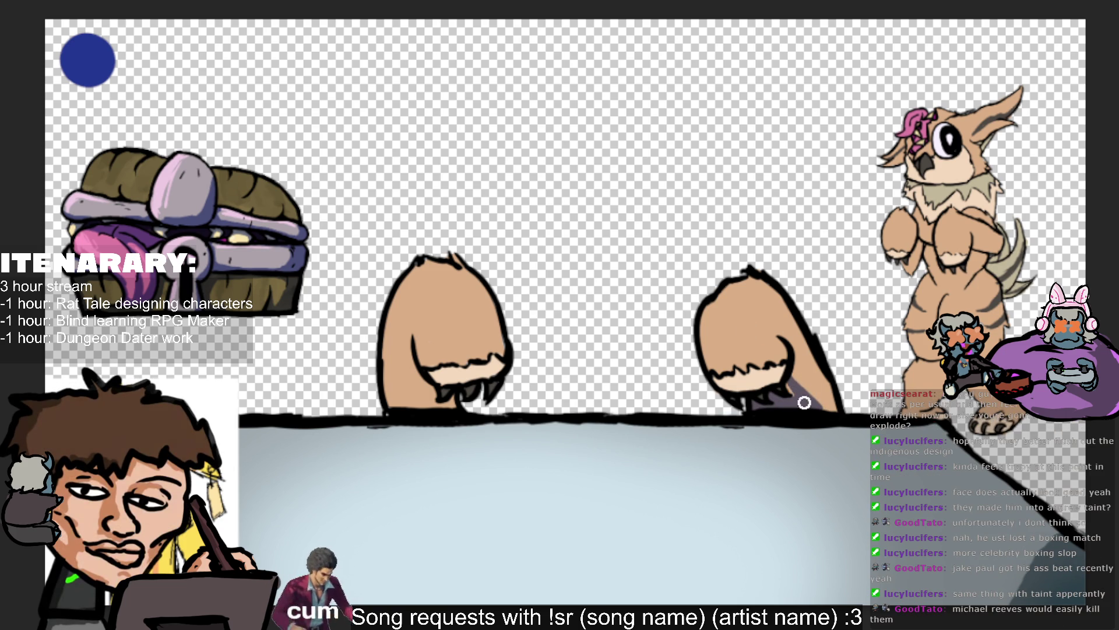
mouse_move(791, 389)
left_mouse_down()
mouse_move(832, 414)
mouse_move(787, 395)
left_mouse_up()
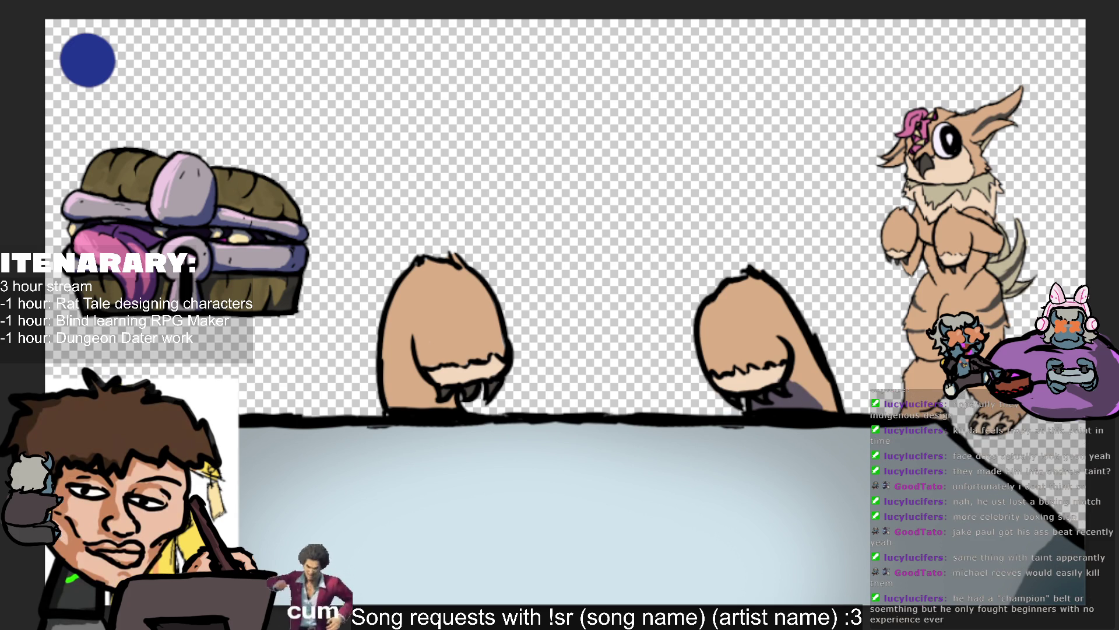
mouse_move(805, 399)
left_mouse_down()
mouse_move(781, 364)
mouse_move(772, 375)
left_mouse_up()
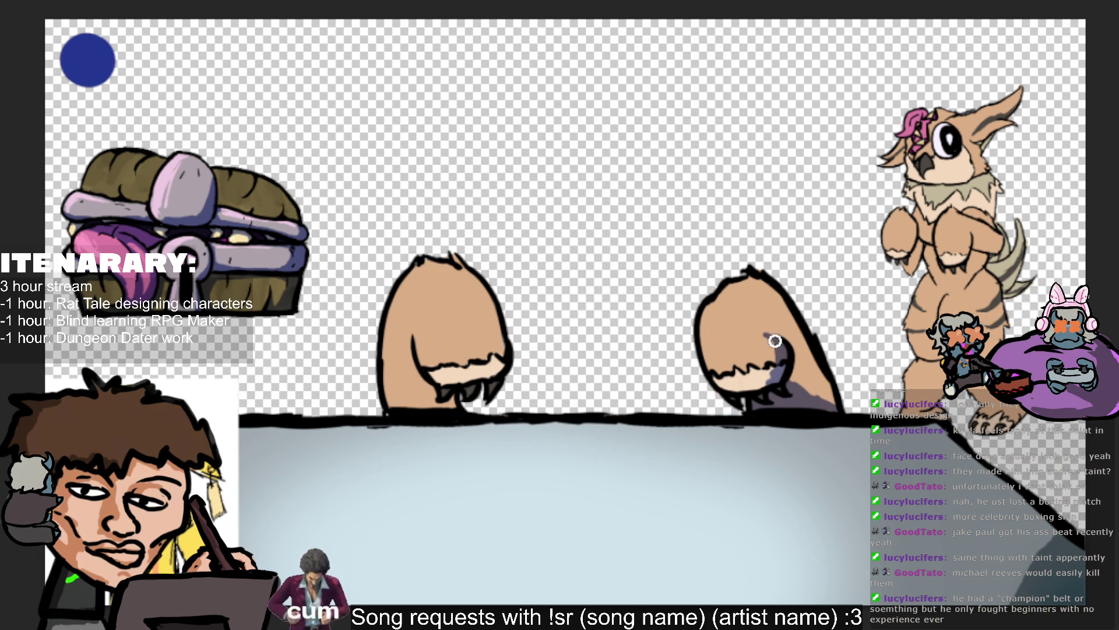
mouse_move(778, 335)
left_mouse_down()
mouse_move(837, 405)
mouse_move(787, 305)
left_mouse_up()
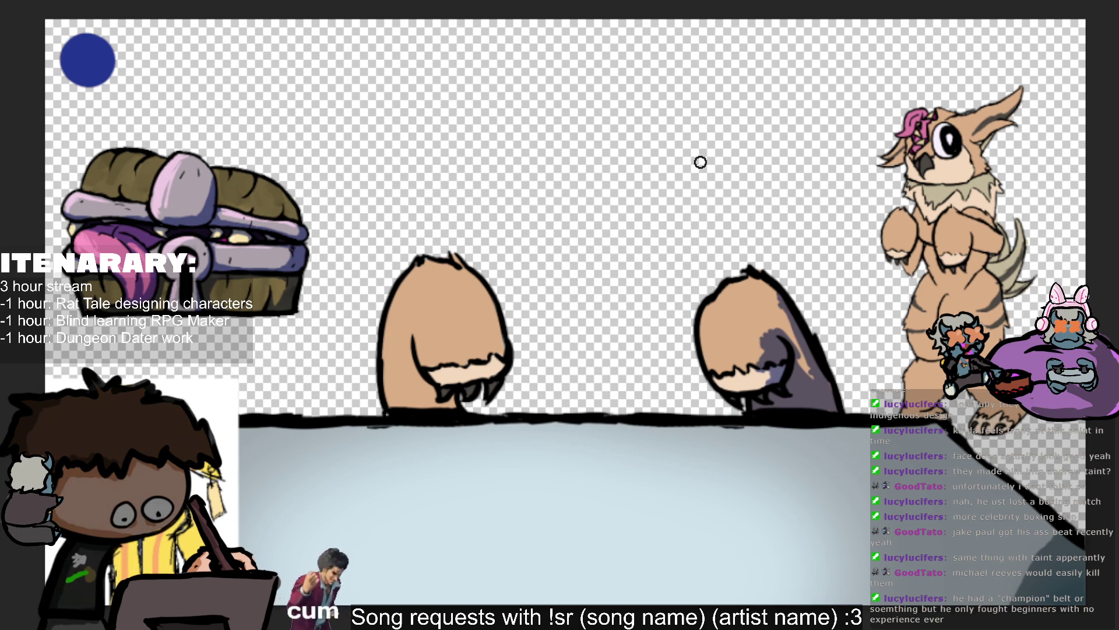
left_click_drag(759, 315, 794, 351)
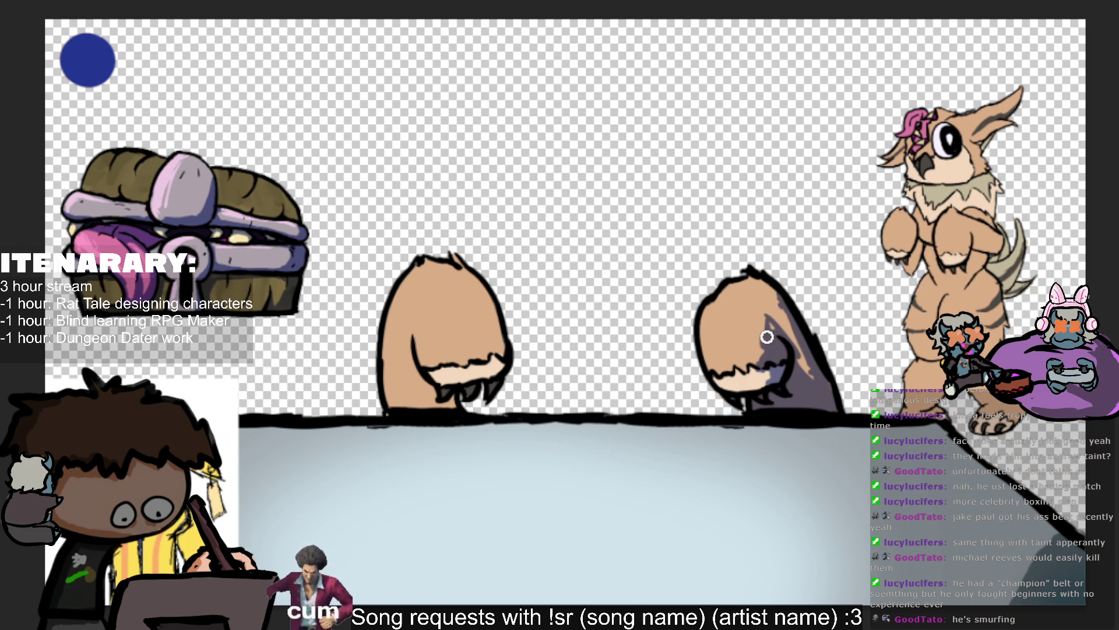
Shade the left figure's lower-right side and bottom edge with purple-grey.
left_click_drag(484, 379, 500, 369)
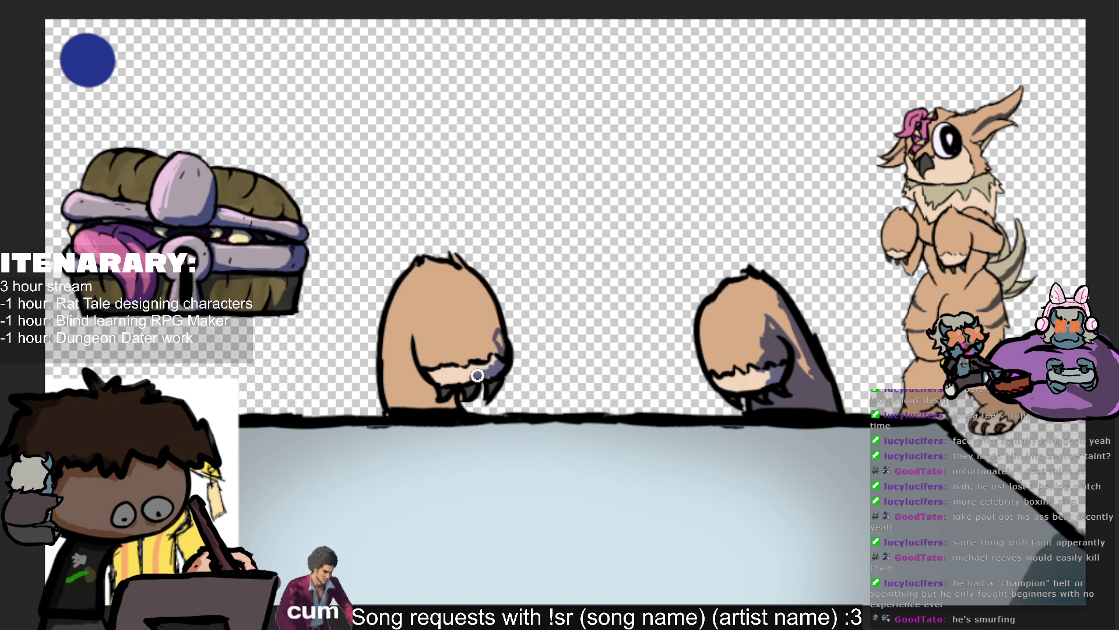
mouse_move(495, 337)
left_mouse_down()
mouse_move(500, 365)
mouse_move(505, 348)
mouse_move(461, 393)
left_mouse_up()
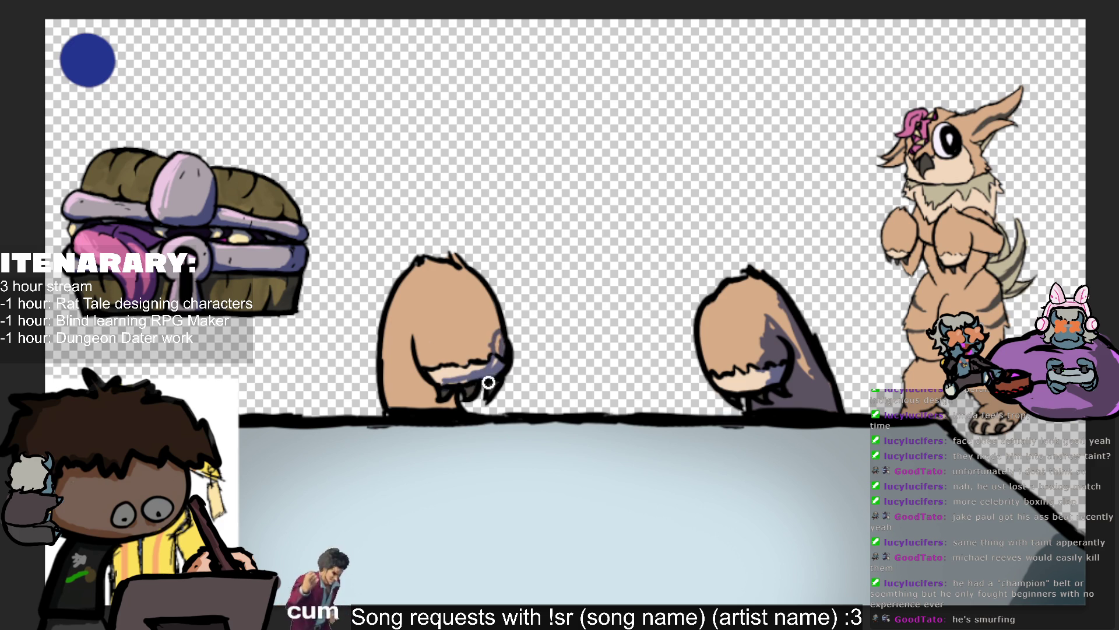
mouse_move(461, 394)
left_mouse_down()
mouse_move(475, 392)
mouse_move(405, 375)
mouse_move(411, 389)
left_mouse_up()
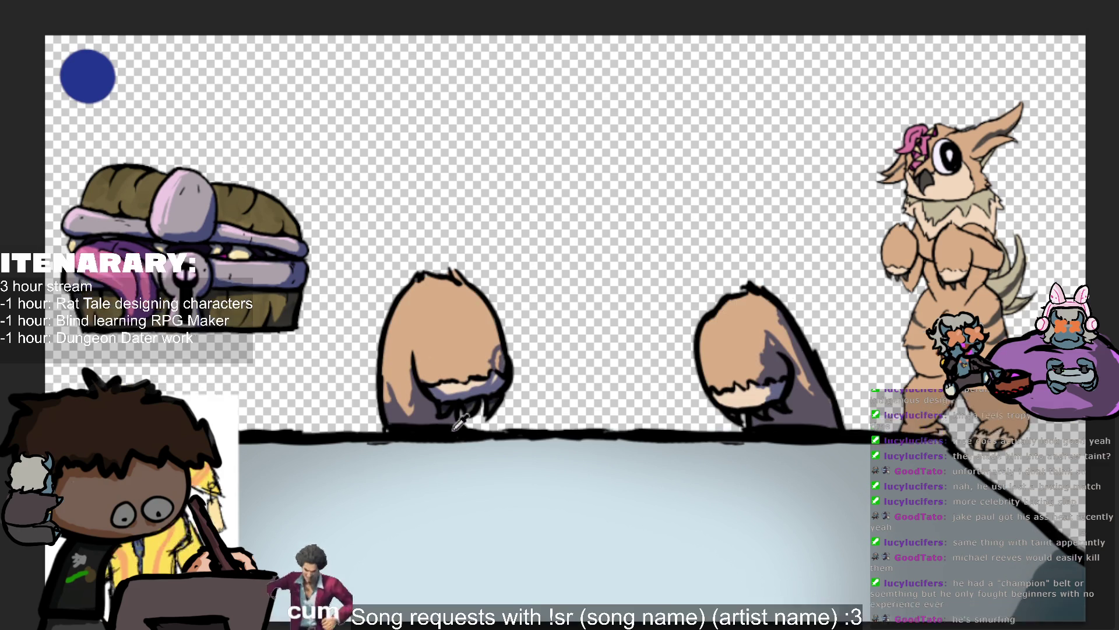
scroll(548, 396, "up", 3)
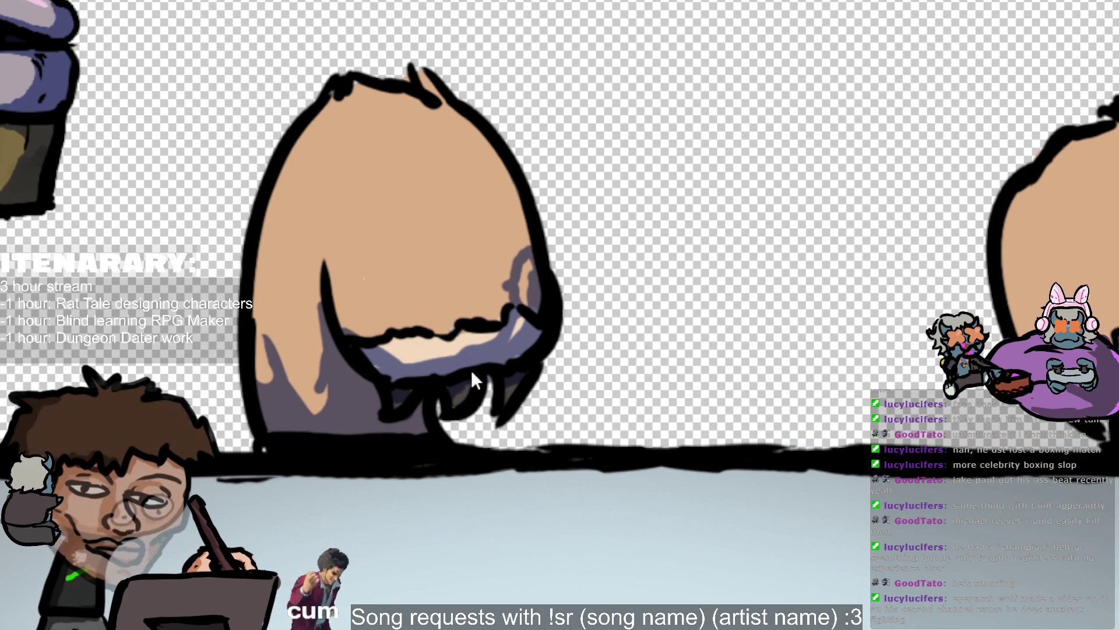
scroll(35, 308, "down", 2)
scroll(35, 309, "down", 2)
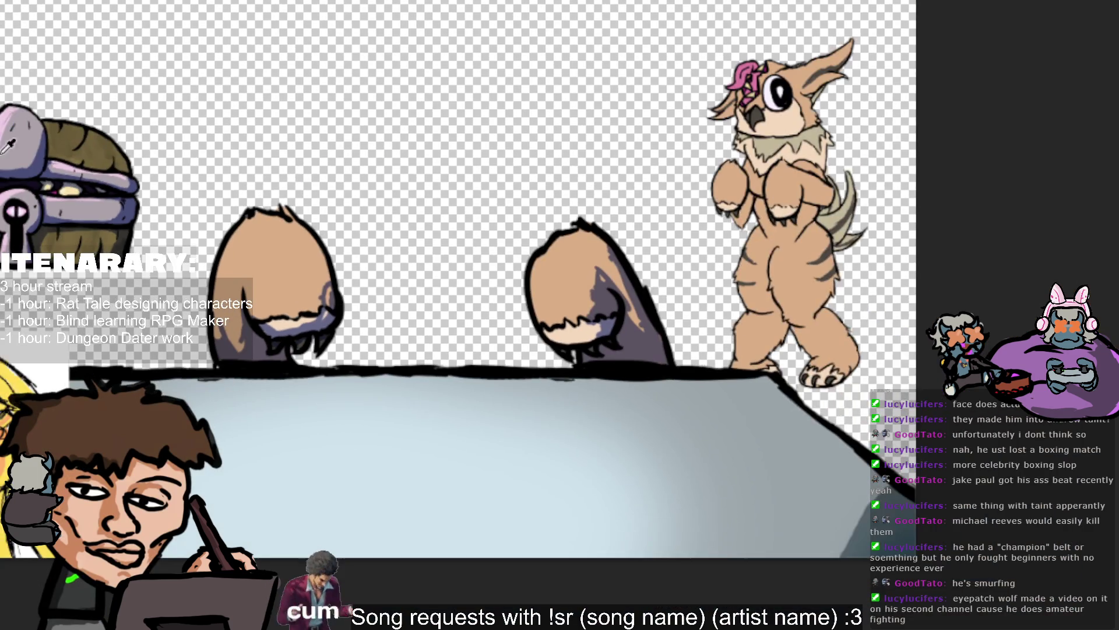
scroll(35, 309, "down", 1)
scroll(558, 361, "down", 1)
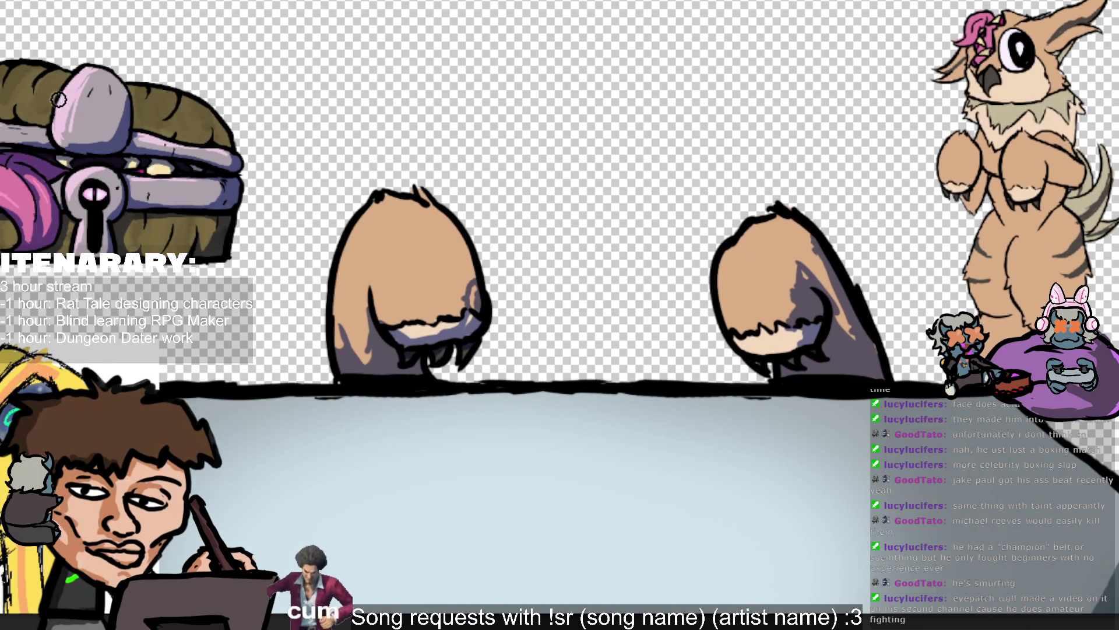
scroll(558, 360, "up", 3)
scroll(558, 360, "up", 1)
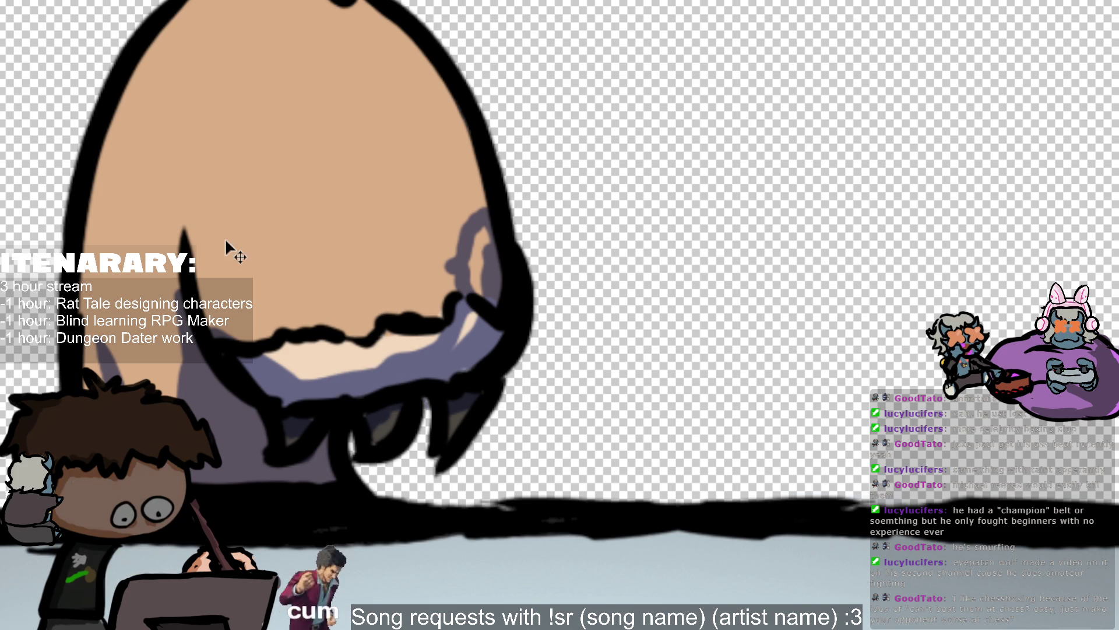
scroll(625, 103, "down", 5)
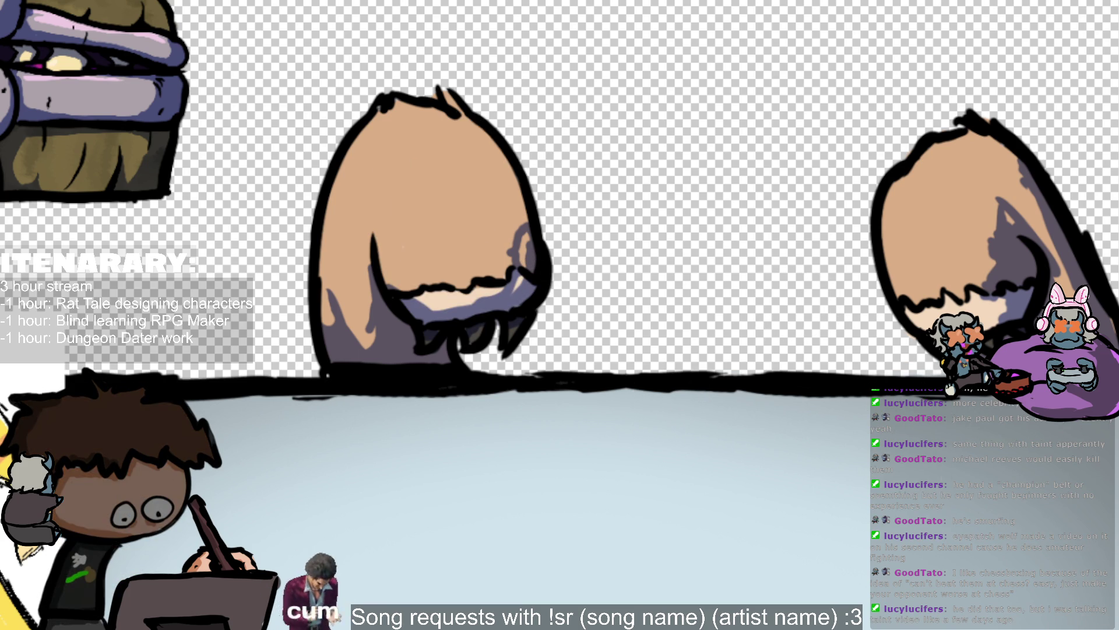
scroll(837, 295, "down", 3)
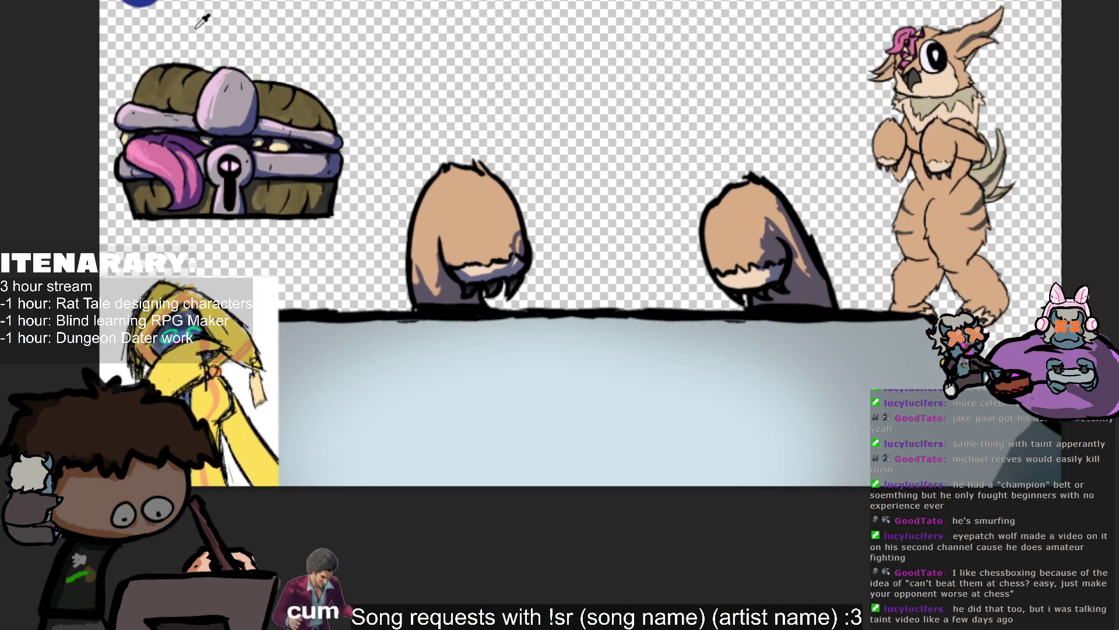
left_click(196, 27)
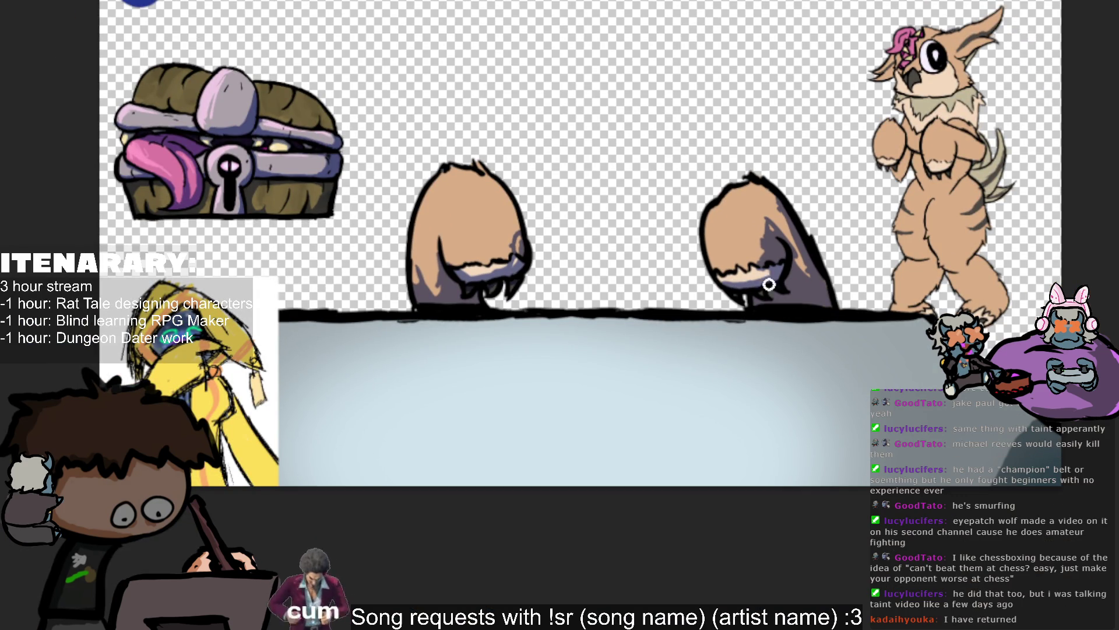
scroll(815, 321, "up", 2)
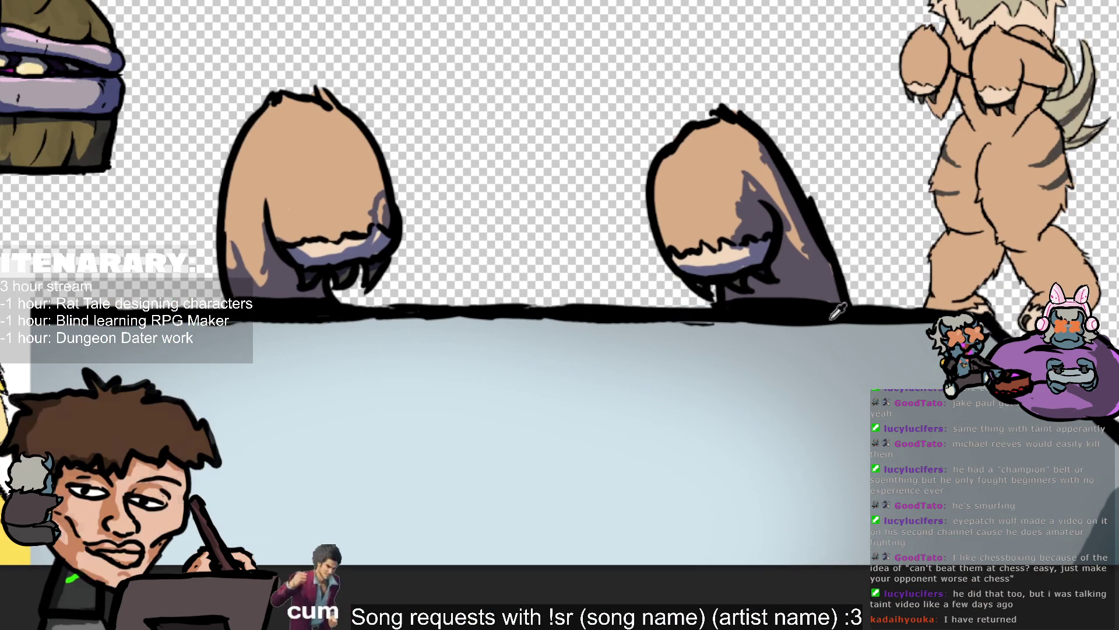
scroll(827, 280, "up", 2)
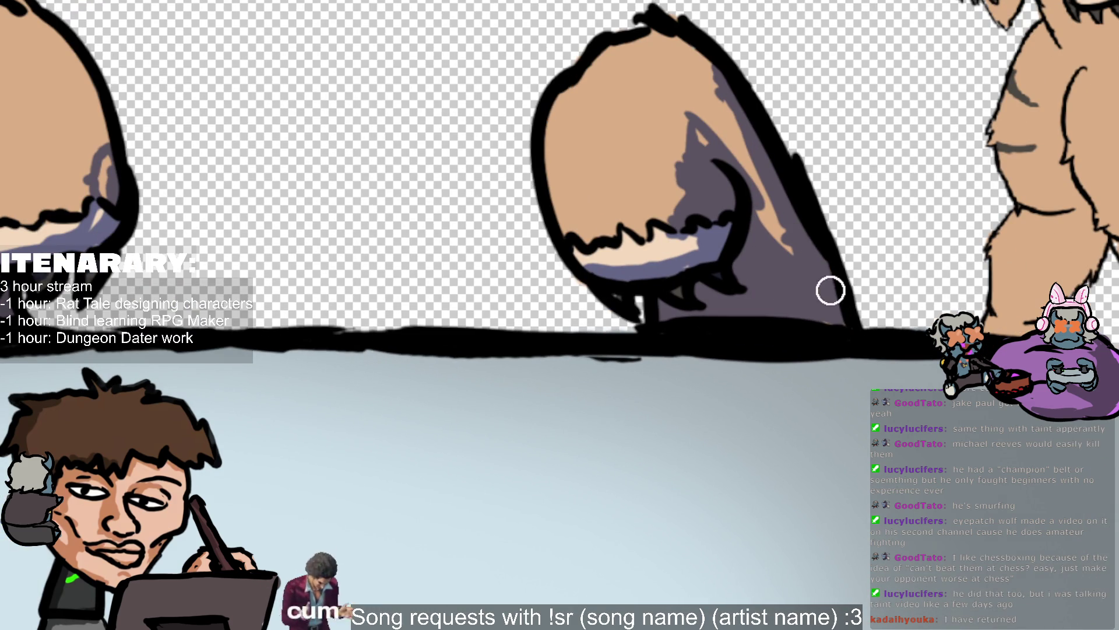
scroll(558, 305, "down", 2)
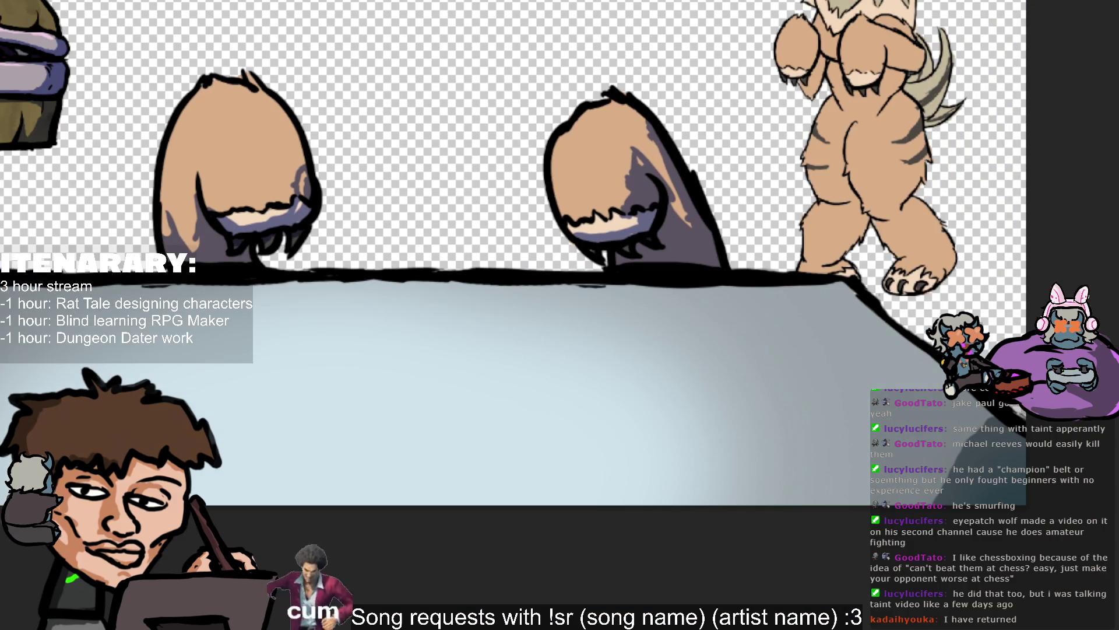
scroll(325, 9, "up", 1)
scroll(300, 18, "down", 2)
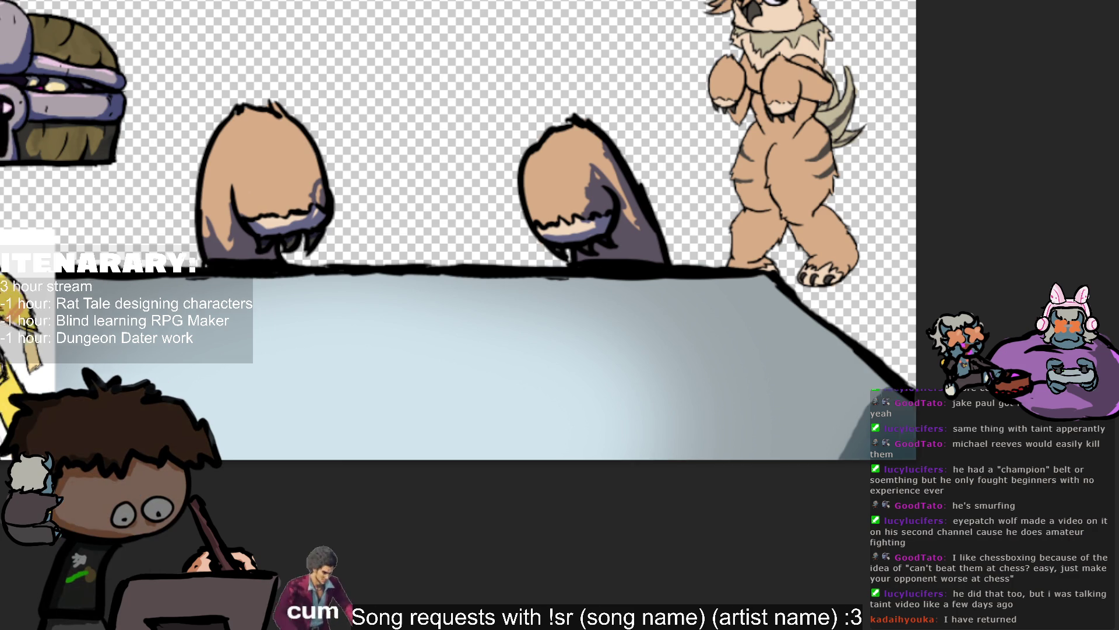
left_click_drag(671, 475, 826, 475)
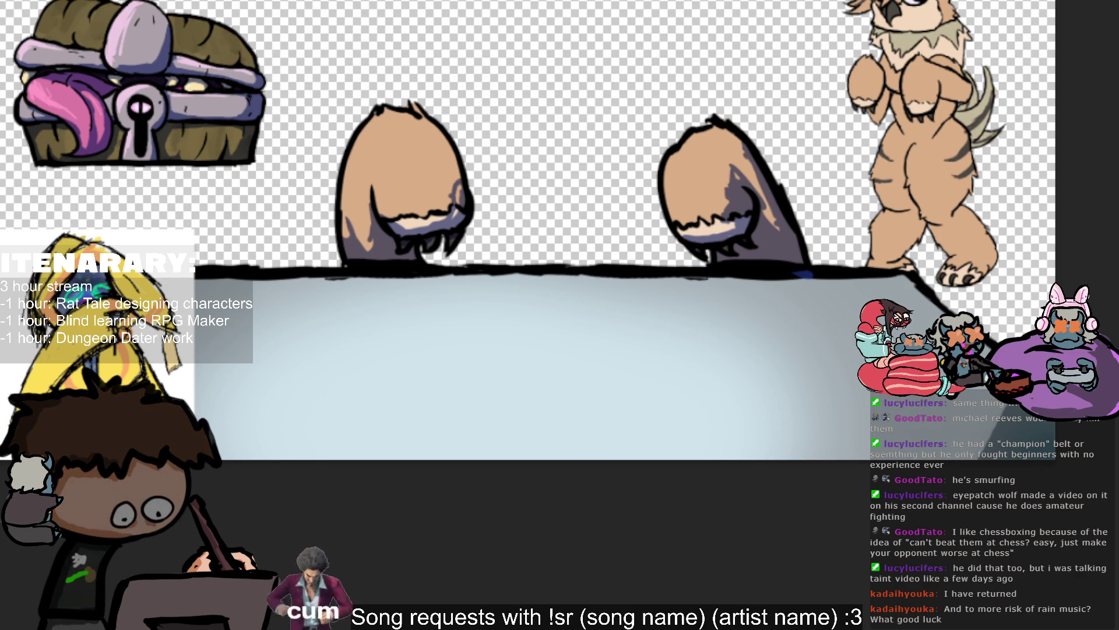
Hide the tan blob creatures and reveal the bird-head line drawing, toggling once to compare.
scroll(367, 51, "down", 2)
scroll(430, 344, "up", 4)
key("ctrl+z")
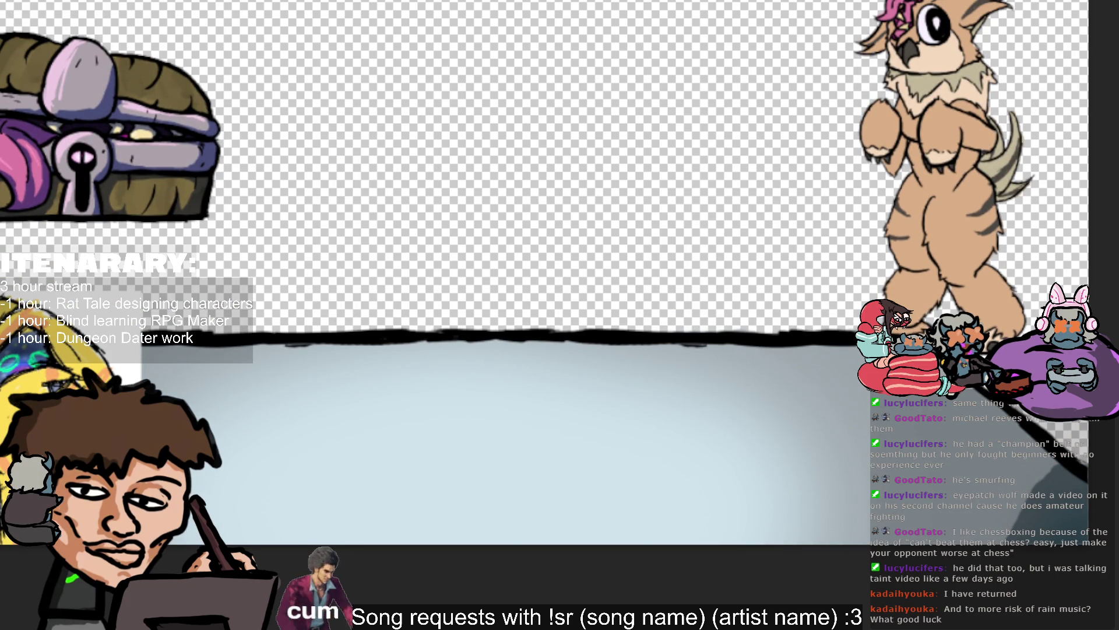
key("ctrl+z")
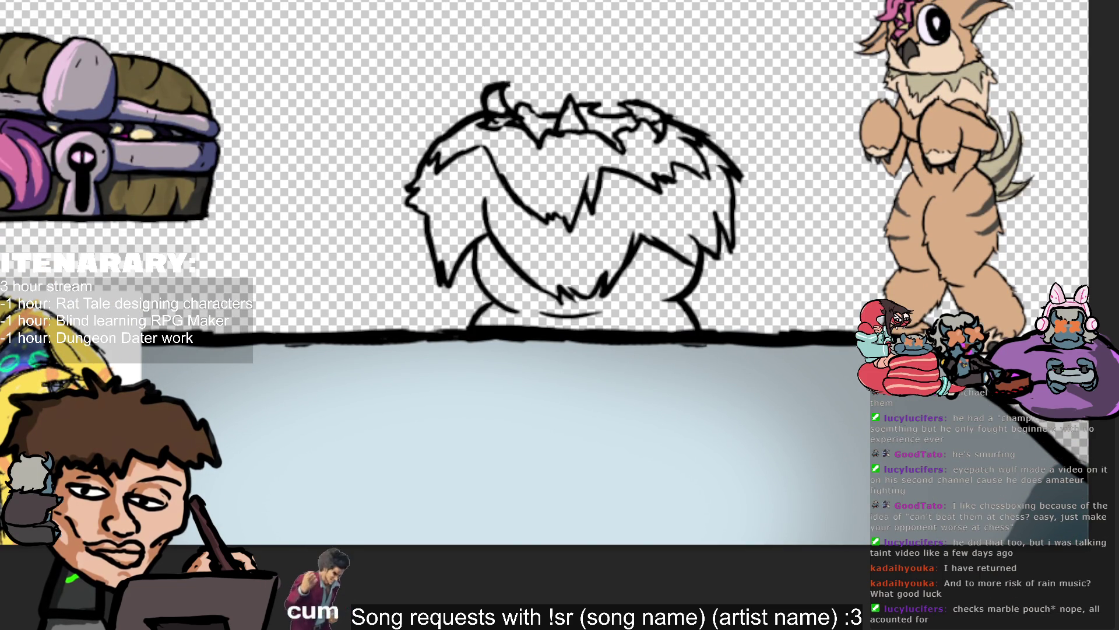
key("ctrl+z")
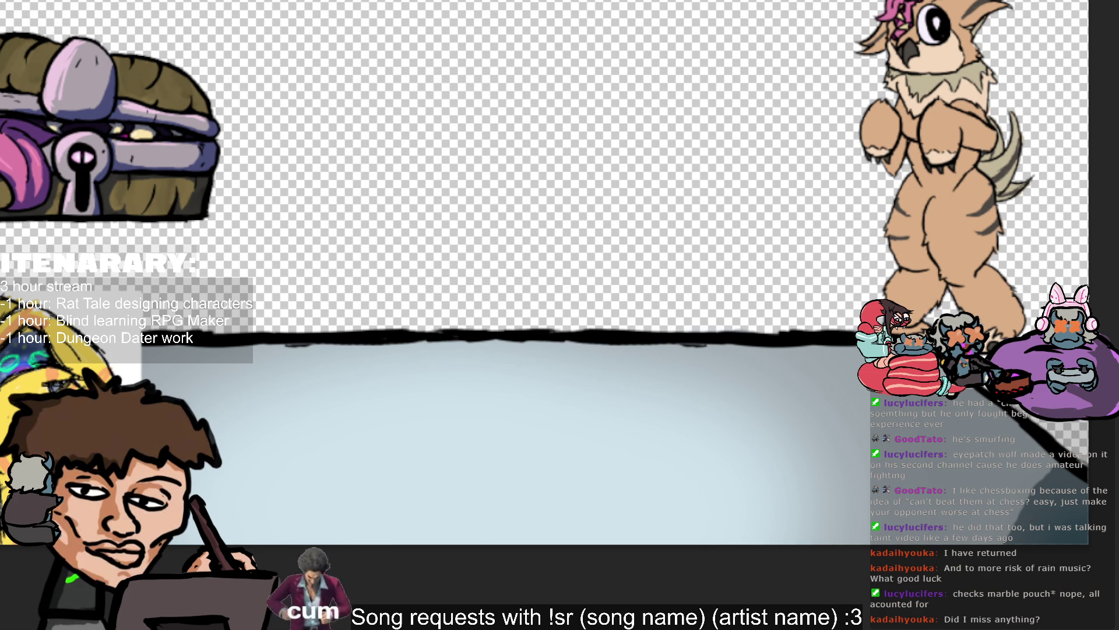
key("ctrl+y")
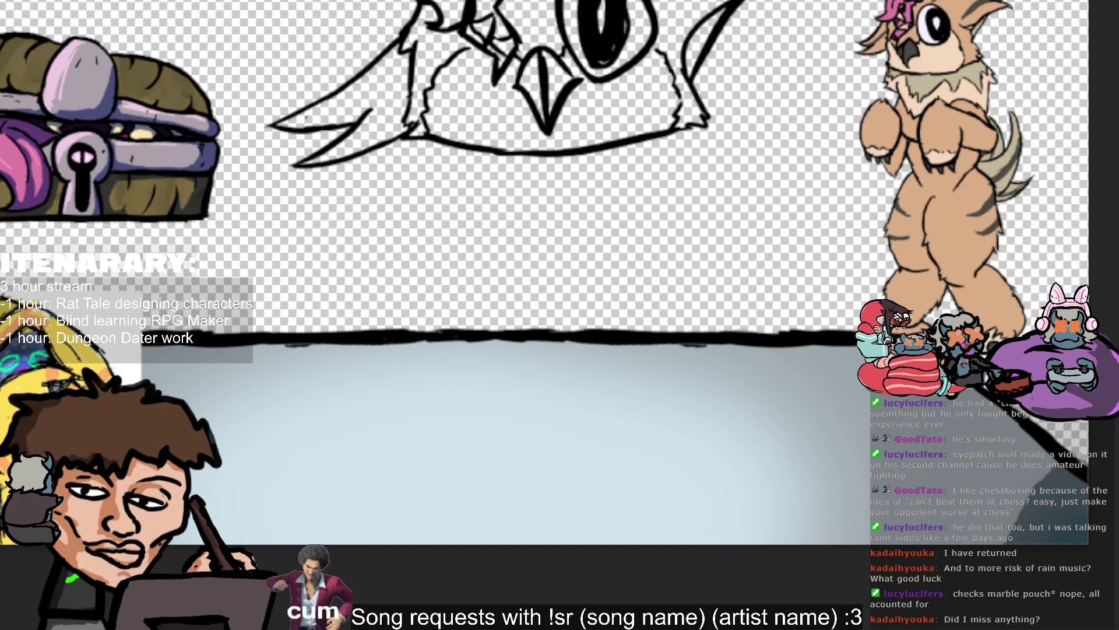
Begin painting tan into the bird head's lower-left feather tip.
scroll(537, 125, "up", 3)
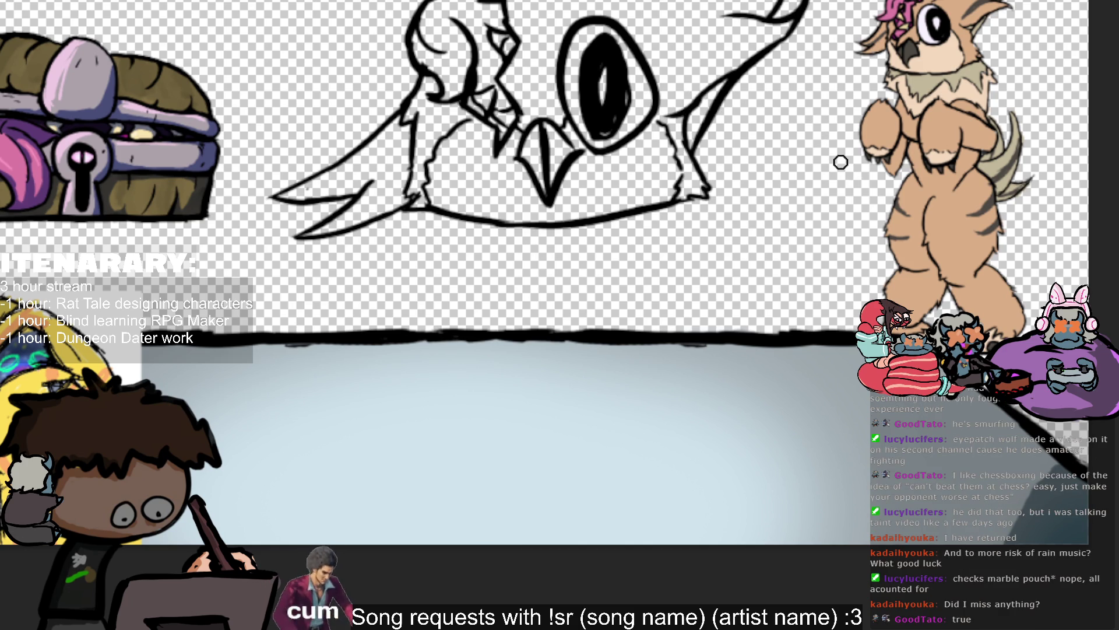
scroll(805, 182, "up", 3)
scroll(887, 103, "up", 1)
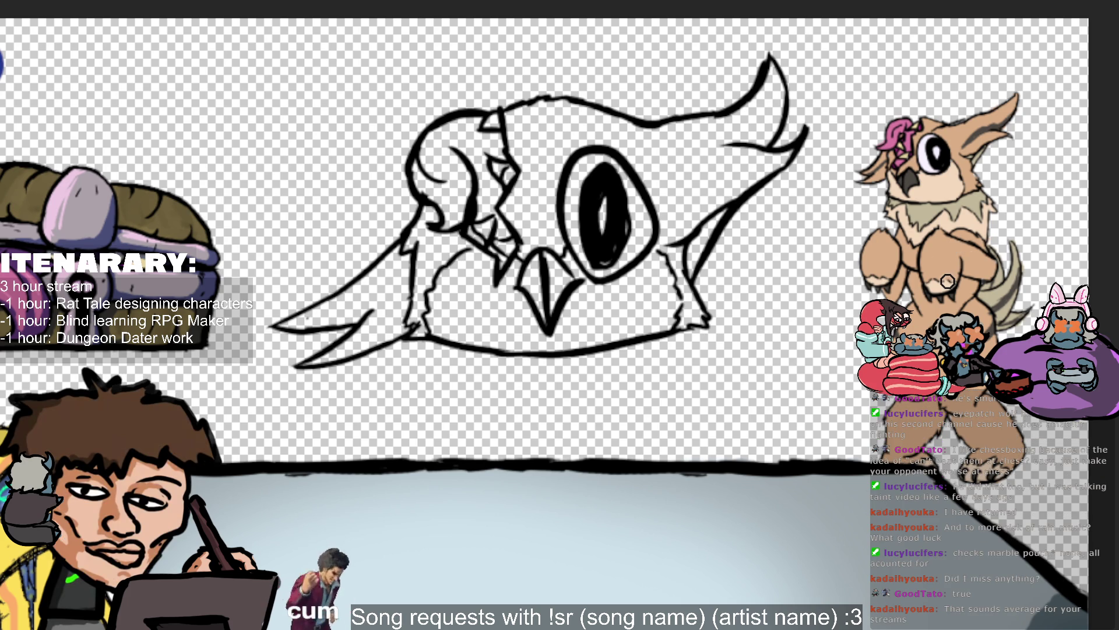
mouse_move(293, 364)
left_mouse_down()
mouse_move(352, 351)
mouse_move(362, 331)
left_mouse_up()
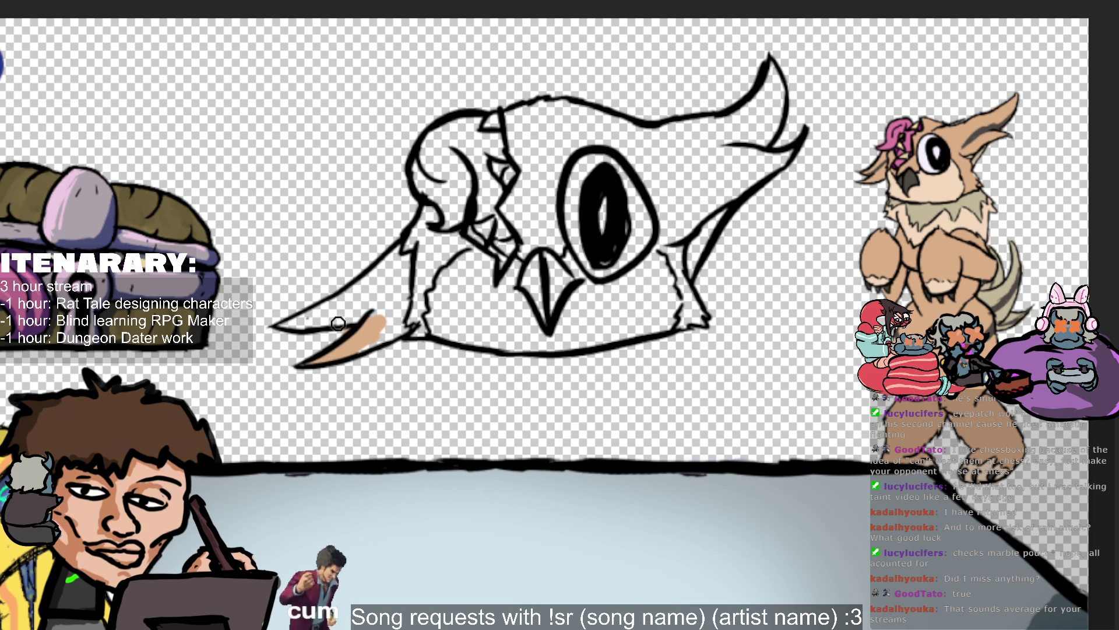
Paint tan along the swept-back feathers, across the face around the eye, and up into the crest tip.
mouse_move(370, 340)
left_mouse_down()
mouse_move(343, 331)
mouse_move(375, 299)
mouse_move(340, 305)
mouse_move(384, 307)
mouse_move(408, 247)
left_mouse_up()
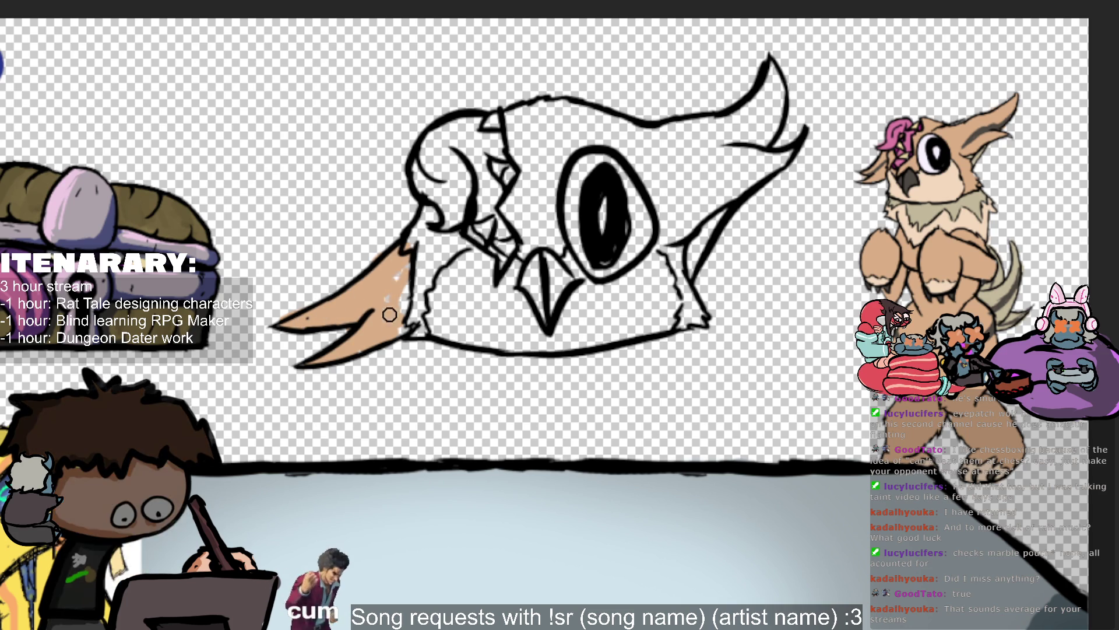
mouse_move(402, 274)
left_mouse_down()
mouse_move(417, 318)
mouse_move(403, 324)
mouse_move(434, 257)
left_mouse_up()
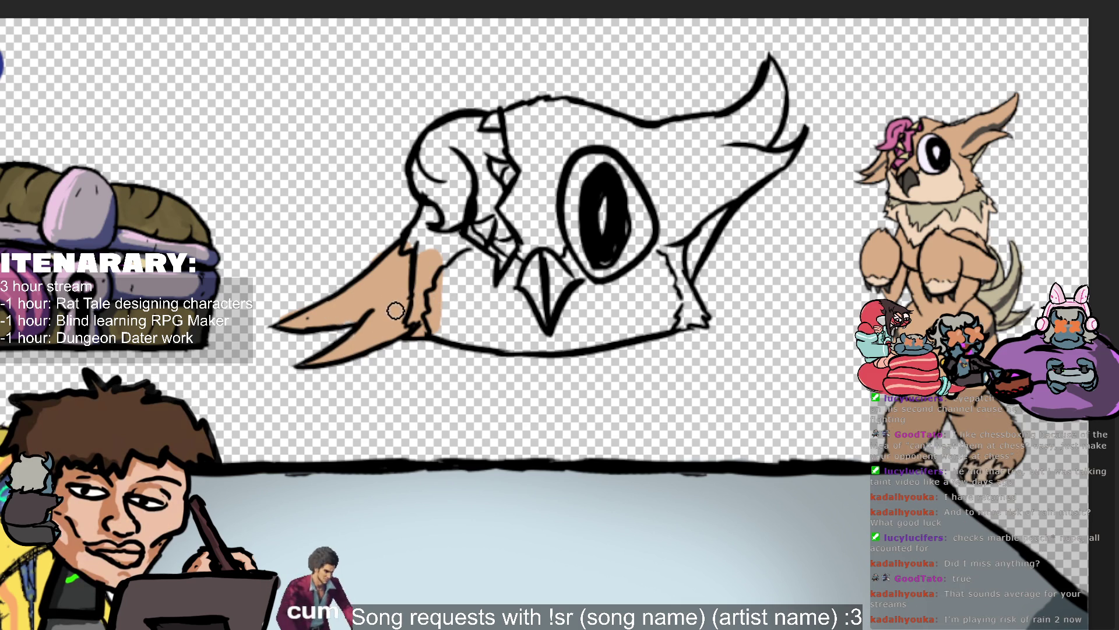
mouse_move(431, 261)
left_mouse_down()
mouse_move(424, 245)
mouse_move(496, 221)
left_mouse_up()
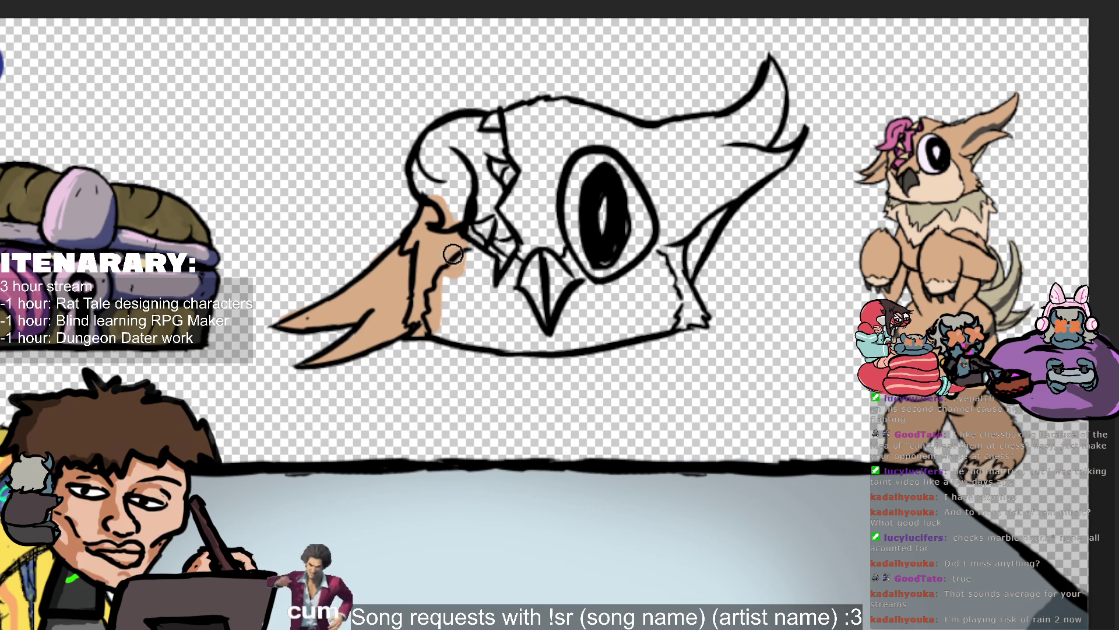
mouse_move(527, 195)
left_mouse_down()
mouse_move(521, 215)
mouse_move(516, 136)
mouse_move(613, 137)
mouse_move(650, 97)
mouse_move(684, 322)
mouse_move(697, 312)
left_mouse_up()
mouse_move(685, 227)
left_mouse_down()
mouse_move(745, 168)
mouse_move(769, 192)
mouse_move(703, 162)
mouse_move(644, 112)
mouse_move(648, 139)
mouse_move(753, 134)
mouse_move(758, 105)
left_mouse_up()
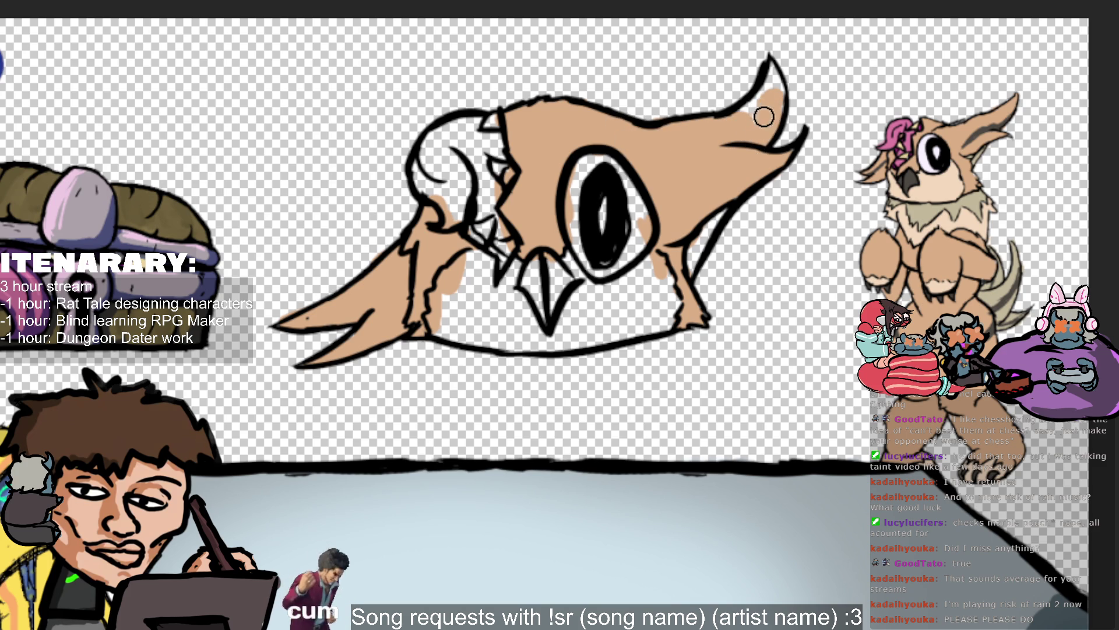
left_click_drag(756, 100, 778, 81)
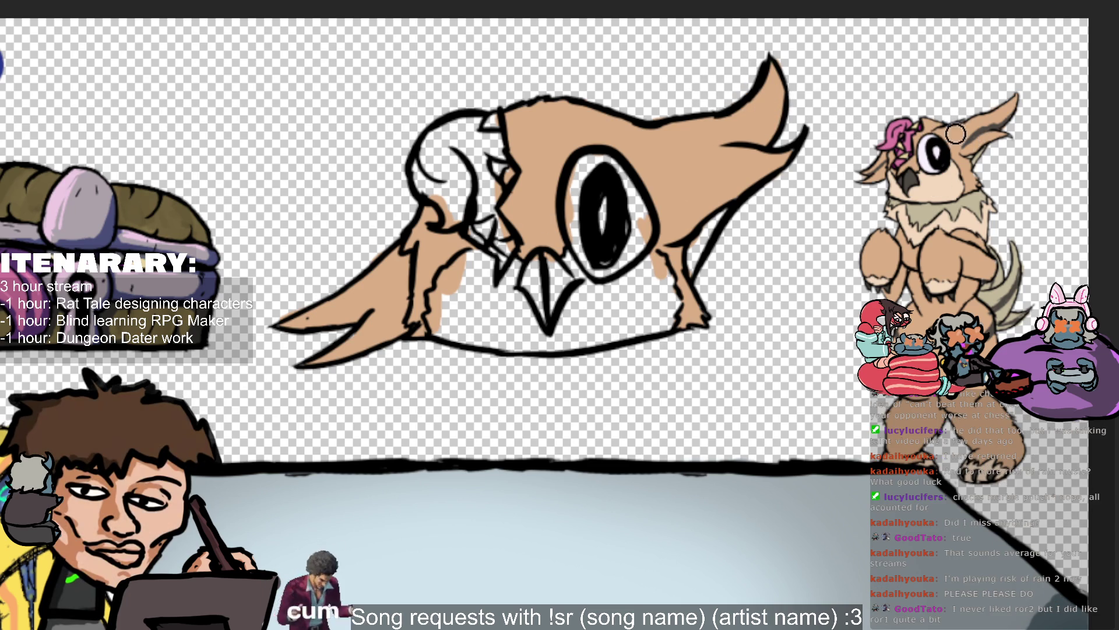
Sample colours from the reference character and add a light beige stroke along the outline.
left_click(971, 162, "ctrl")
left_click(978, 155, "ctrl")
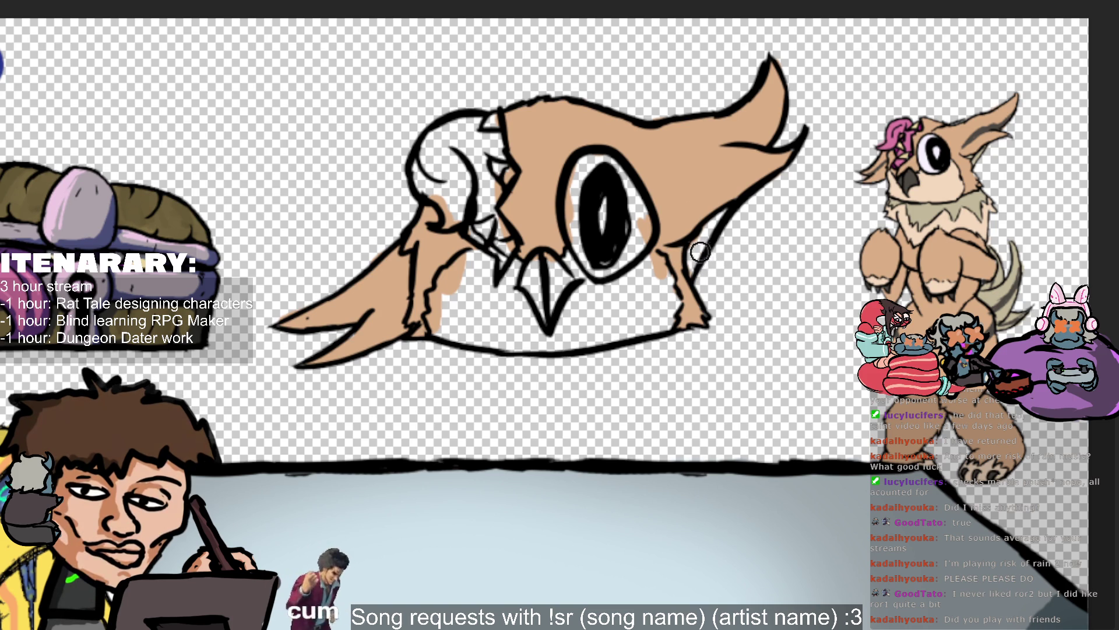
left_click_drag(692, 274, 732, 207)
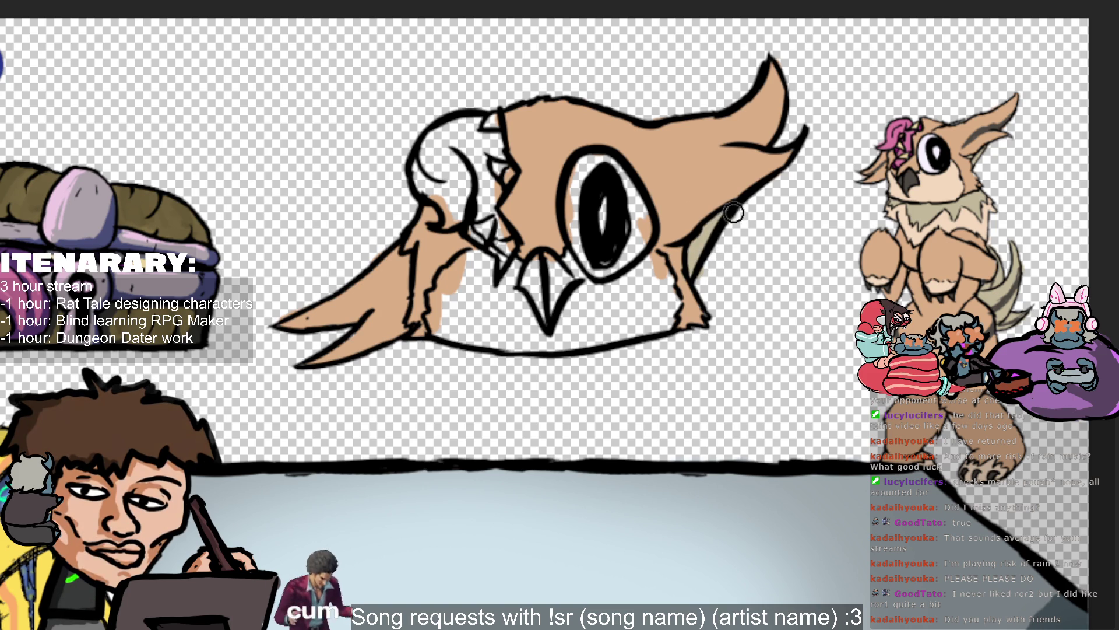
left_click(976, 136, "ctrl")
Paint a dark brown stripe along the upper feather, trimming its edges with tan.
left_click_drag(675, 172, 767, 141)
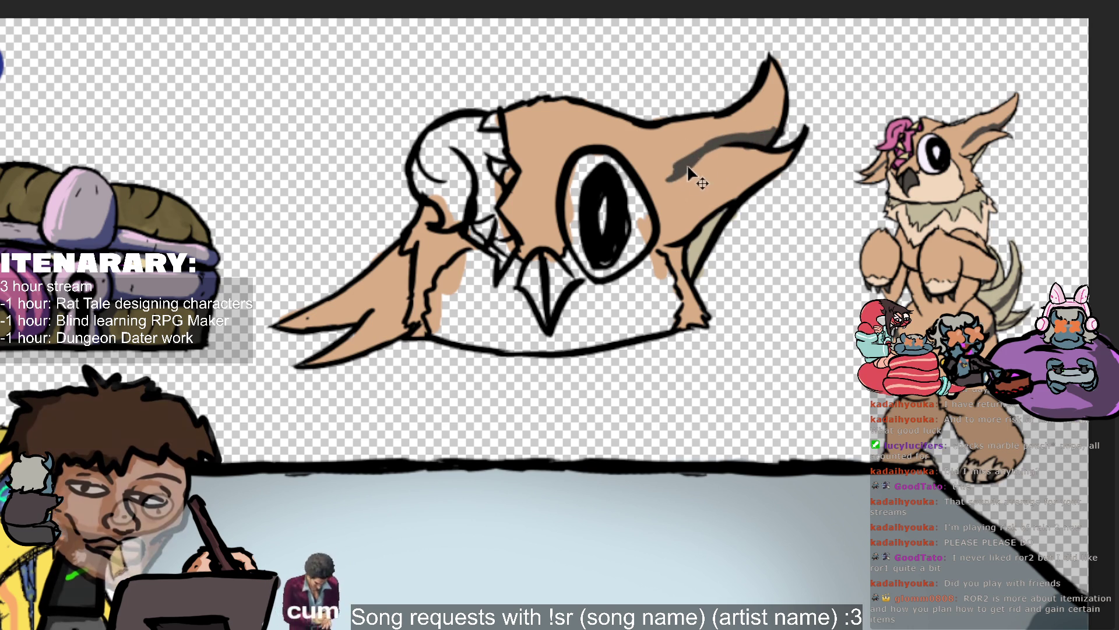
left_click(725, 172, "alt")
mouse_move(679, 192)
left_mouse_down()
mouse_move(732, 162)
mouse_move(664, 182)
mouse_move(690, 190)
left_mouse_up()
left_click(716, 142, "alt")
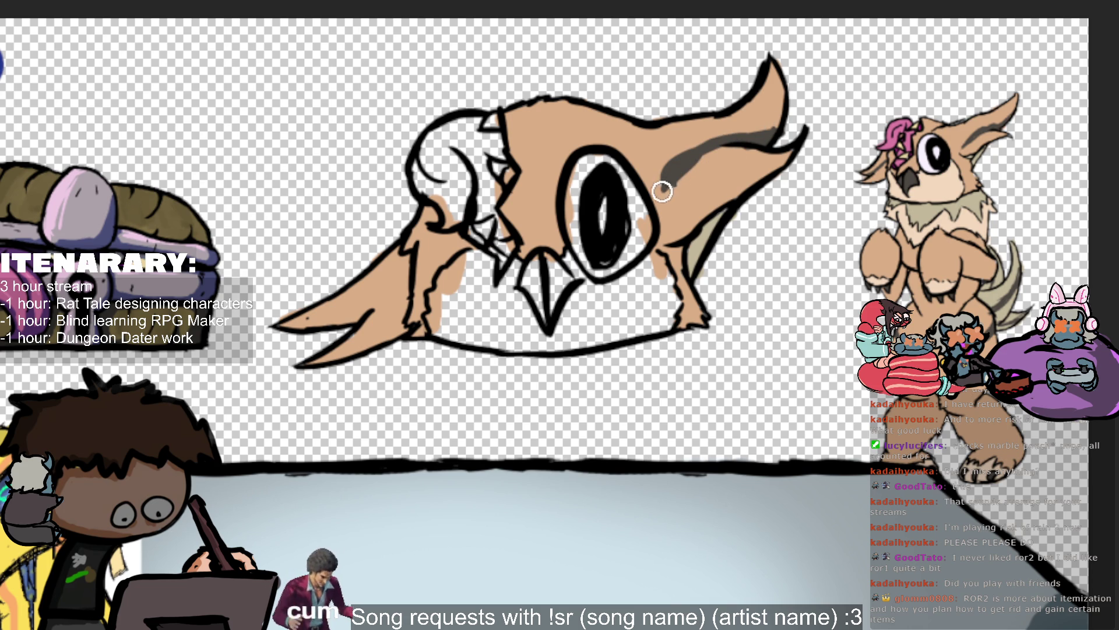
left_click(690, 190, "alt")
left_click_drag(691, 143, 664, 201)
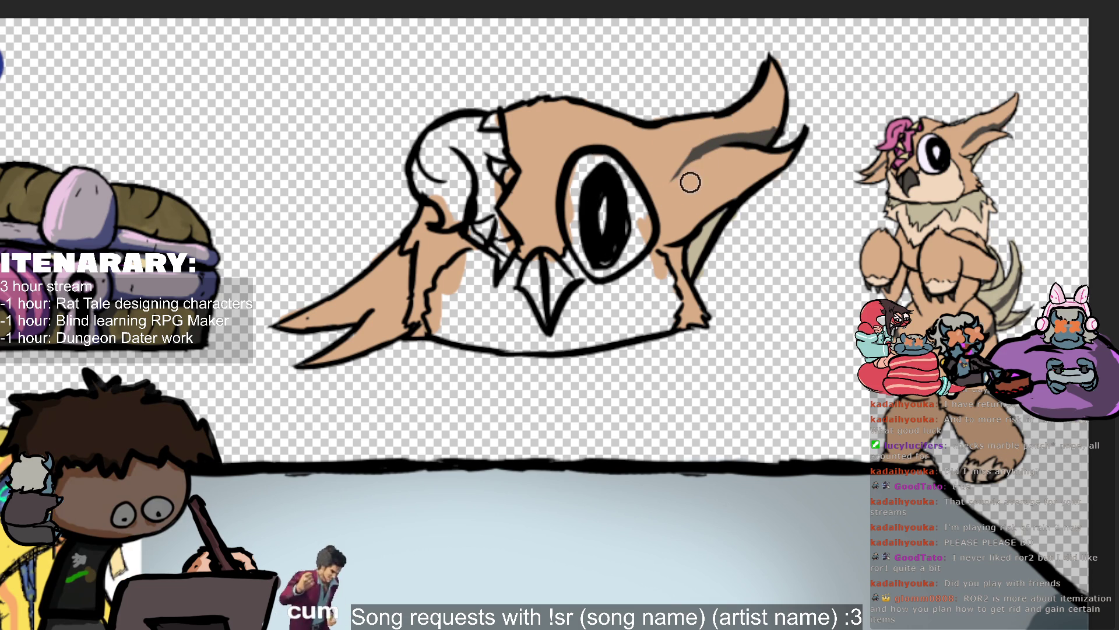
left_click(711, 146, "alt")
left_click_drag(708, 148, 665, 183)
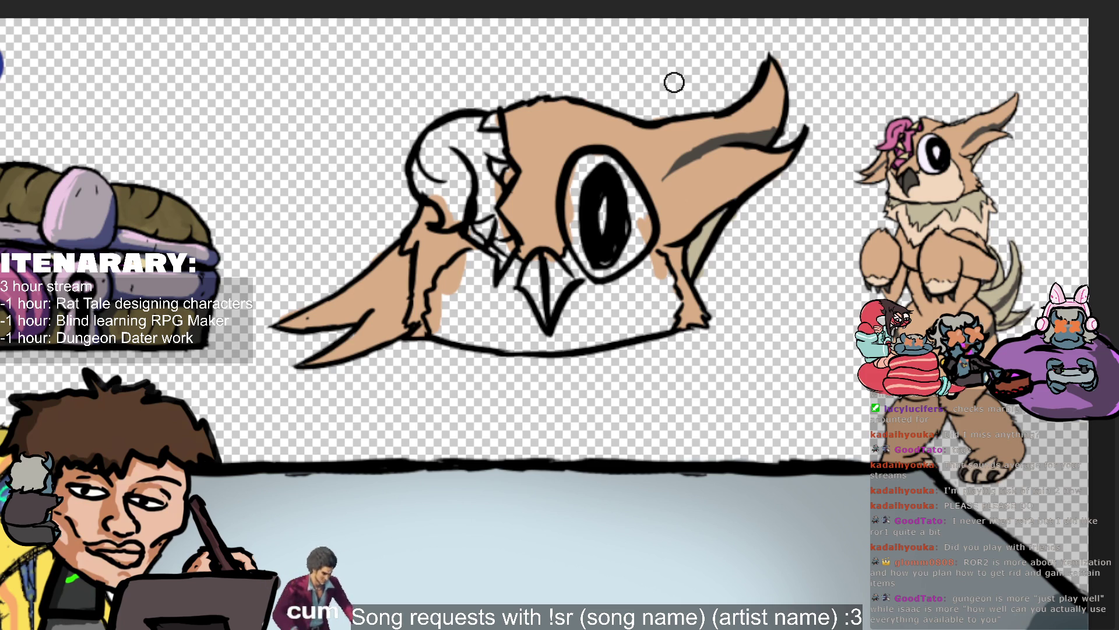
left_click(712, 146, "alt")
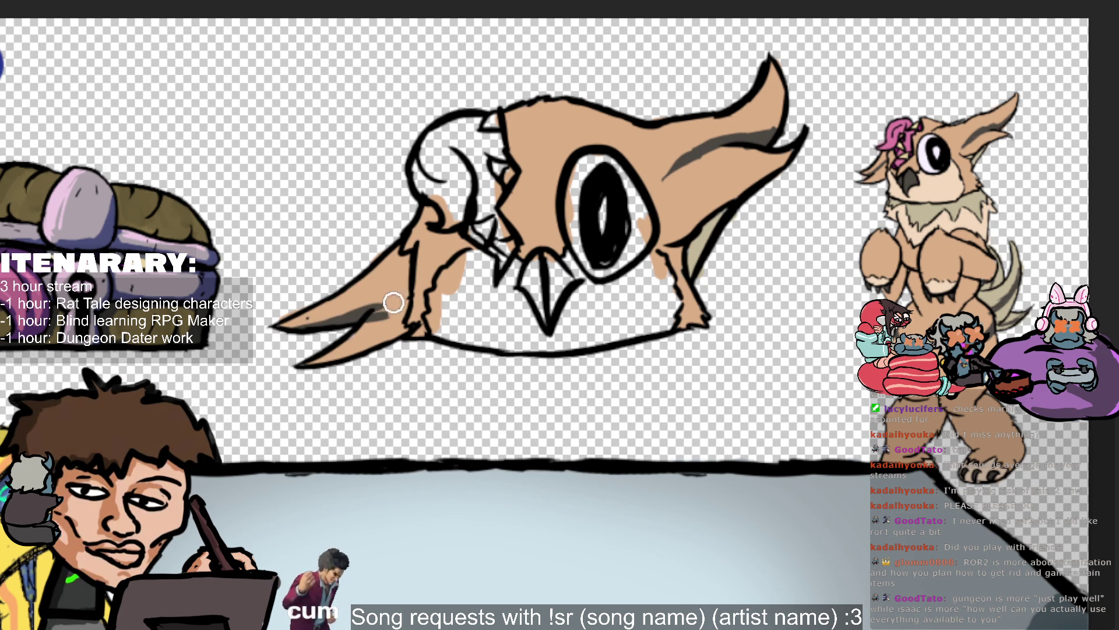
Pick tan back up from the left feathers and switch to the Move tool.
left_click(376, 326)
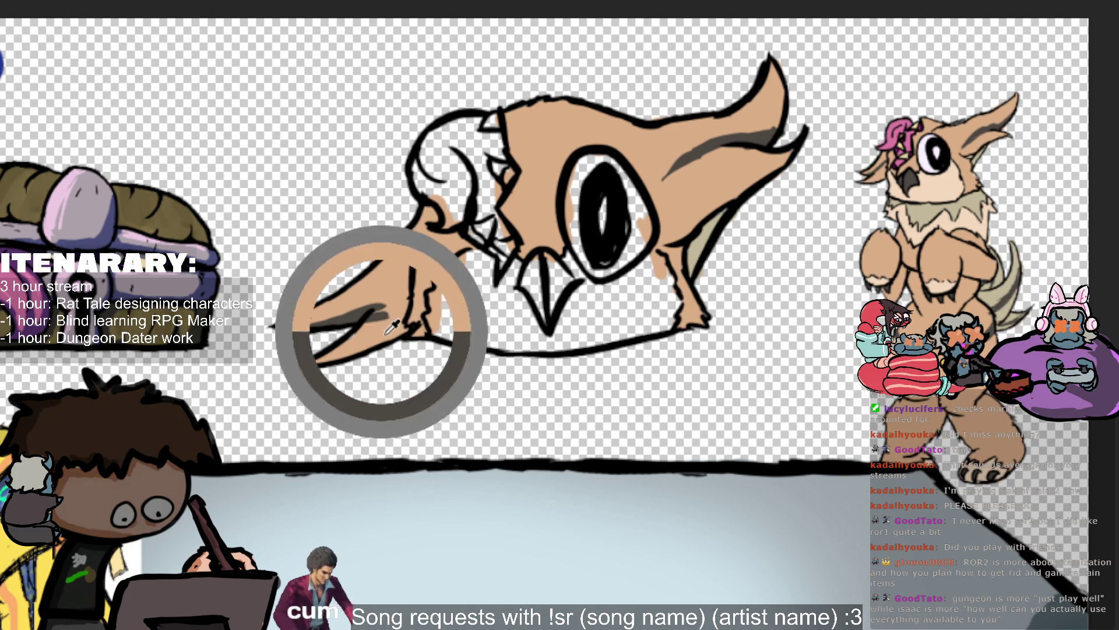
left_click(362, 319)
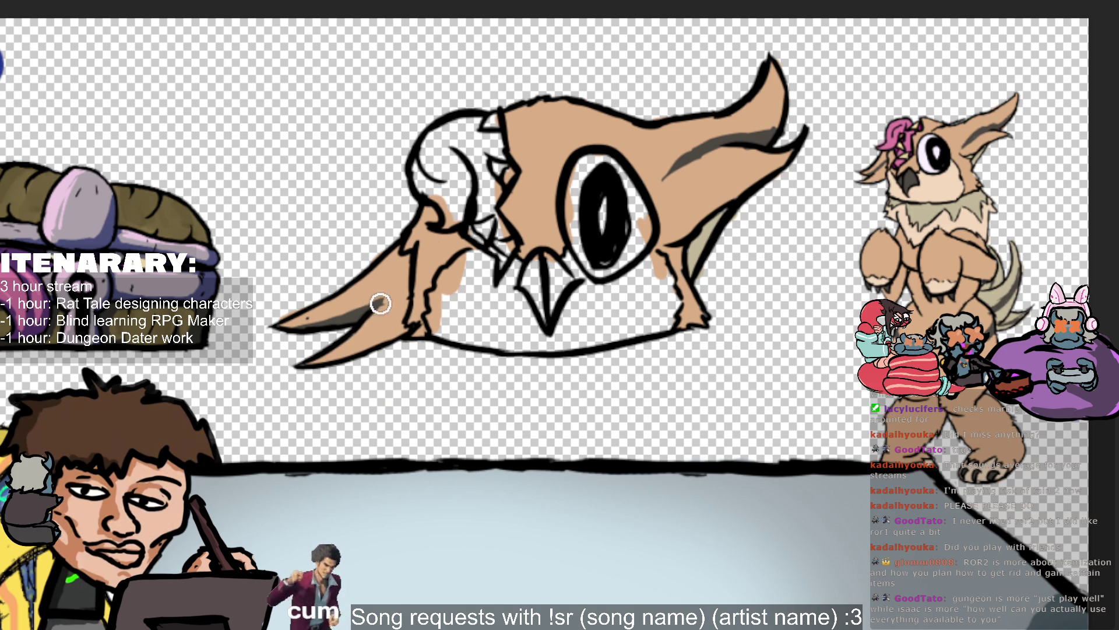
left_click(390, 324, "alt")
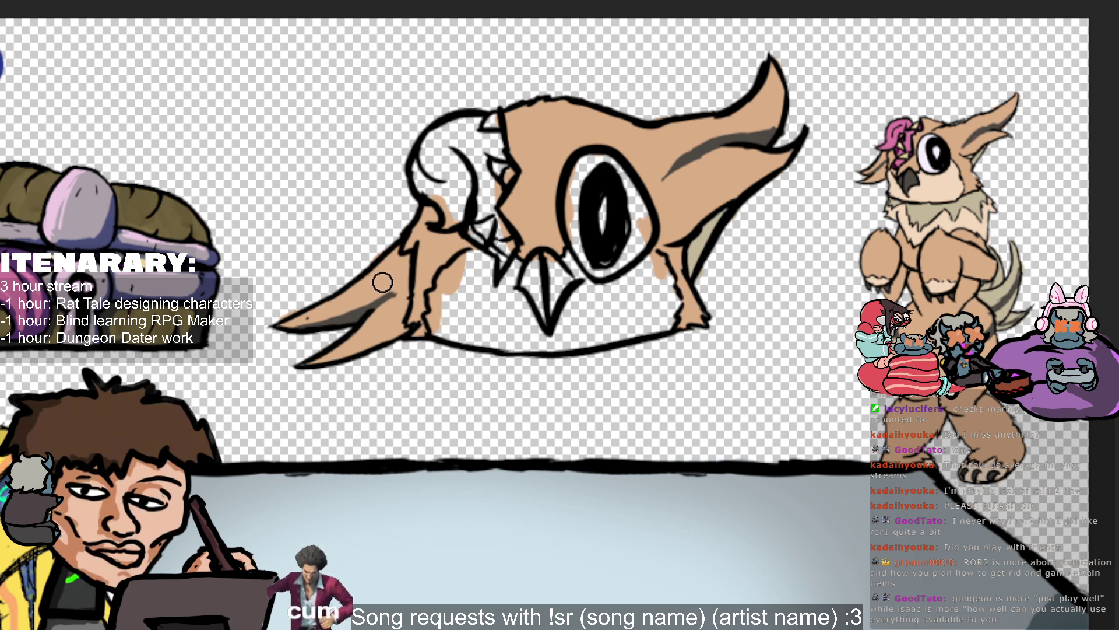
key("v")
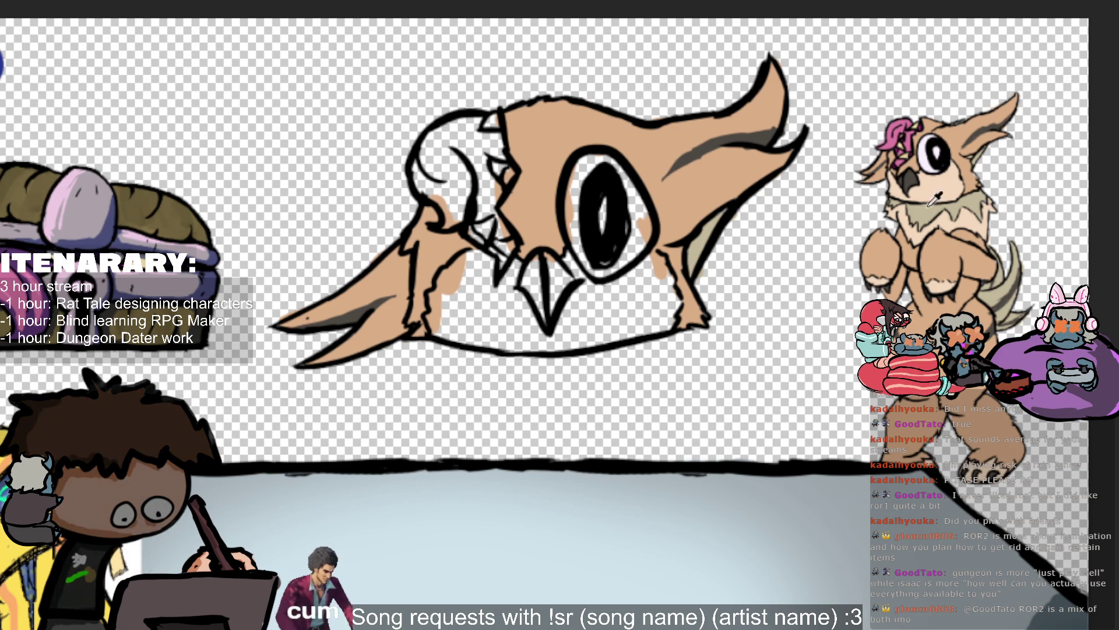
Paint cream over the cheeks and chin beside the beak, add a dark right-cheek fur line, and tint the eye white lavender.
mouse_move(461, 329)
left_mouse_down()
mouse_move(436, 312)
mouse_move(467, 258)
mouse_move(486, 333)
left_mouse_up()
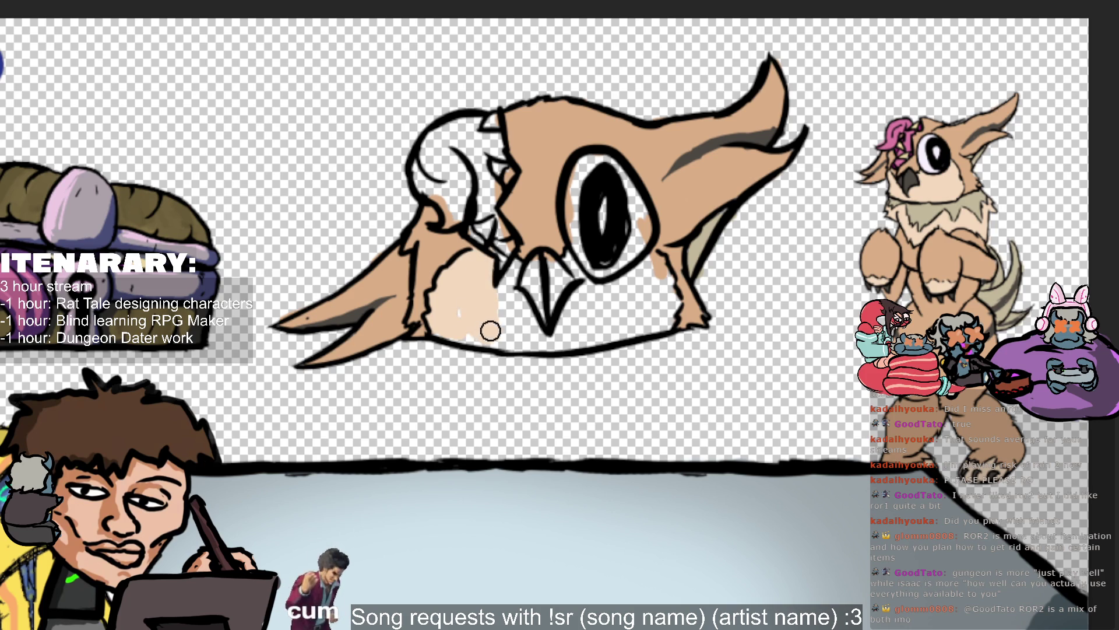
mouse_move(487, 332)
left_mouse_down()
mouse_move(507, 347)
mouse_move(620, 320)
left_mouse_up()
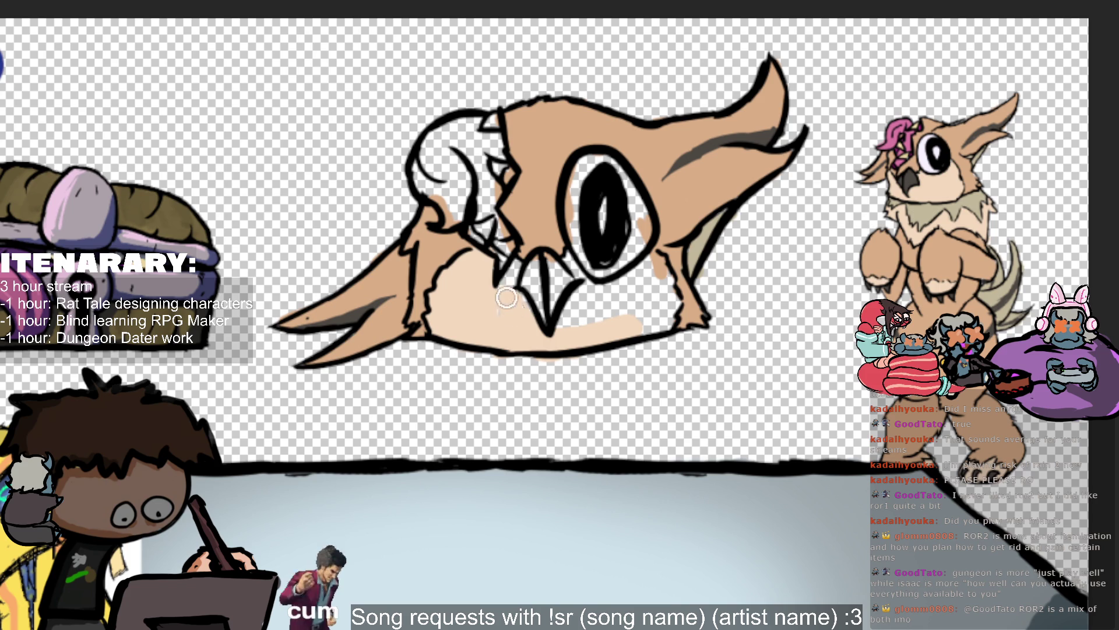
left_click_drag(500, 311, 609, 342)
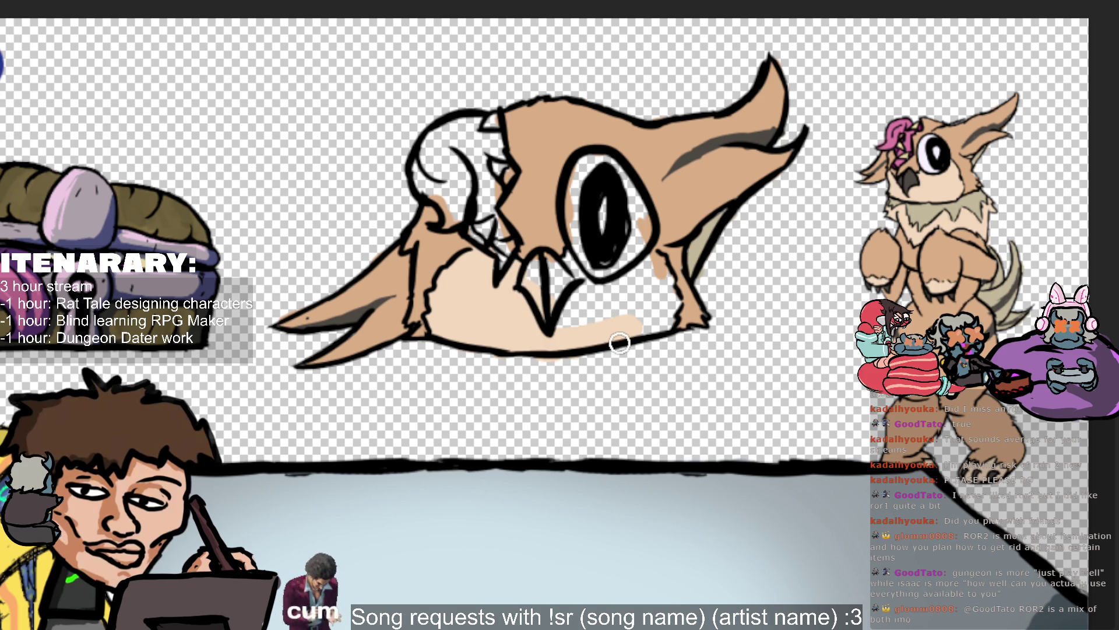
mouse_move(609, 342)
left_mouse_down()
mouse_move(573, 302)
mouse_move(571, 268)
mouse_move(610, 298)
mouse_move(664, 299)
left_mouse_up()
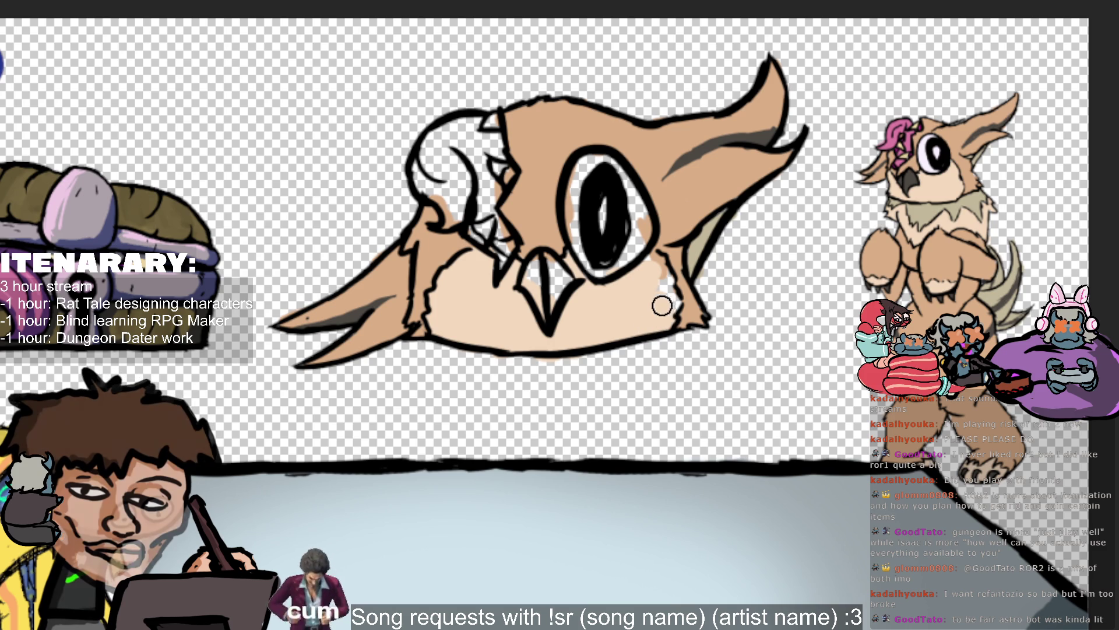
left_click_drag(672, 298, 667, 271)
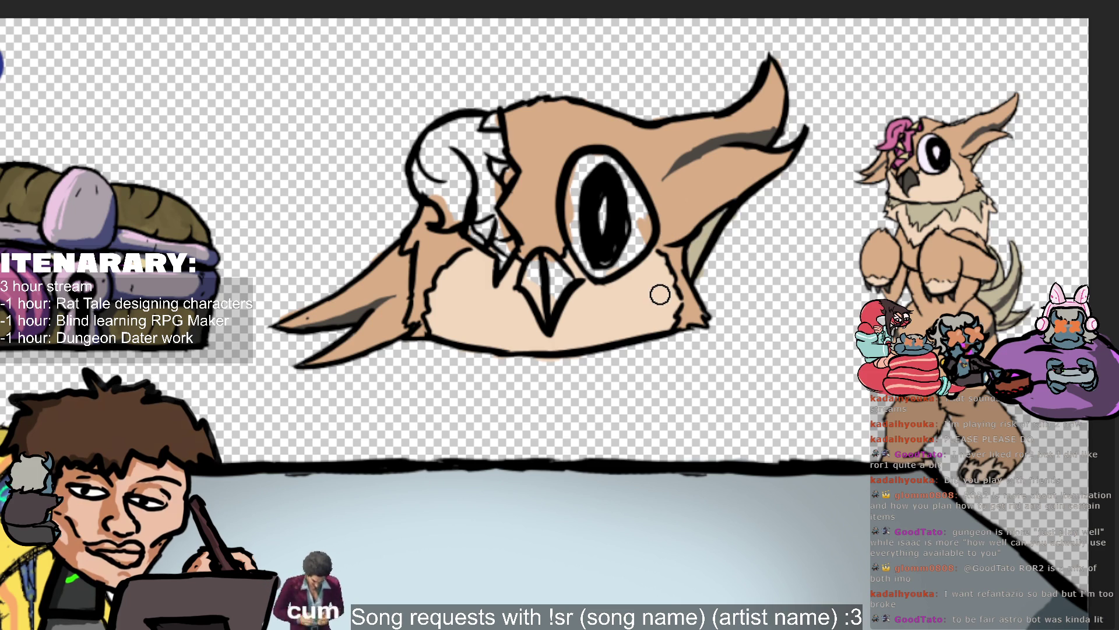
mouse_move(603, 198)
left_mouse_down()
mouse_move(586, 201)
mouse_move(637, 229)
mouse_move(590, 232)
mouse_move(600, 245)
left_mouse_up()
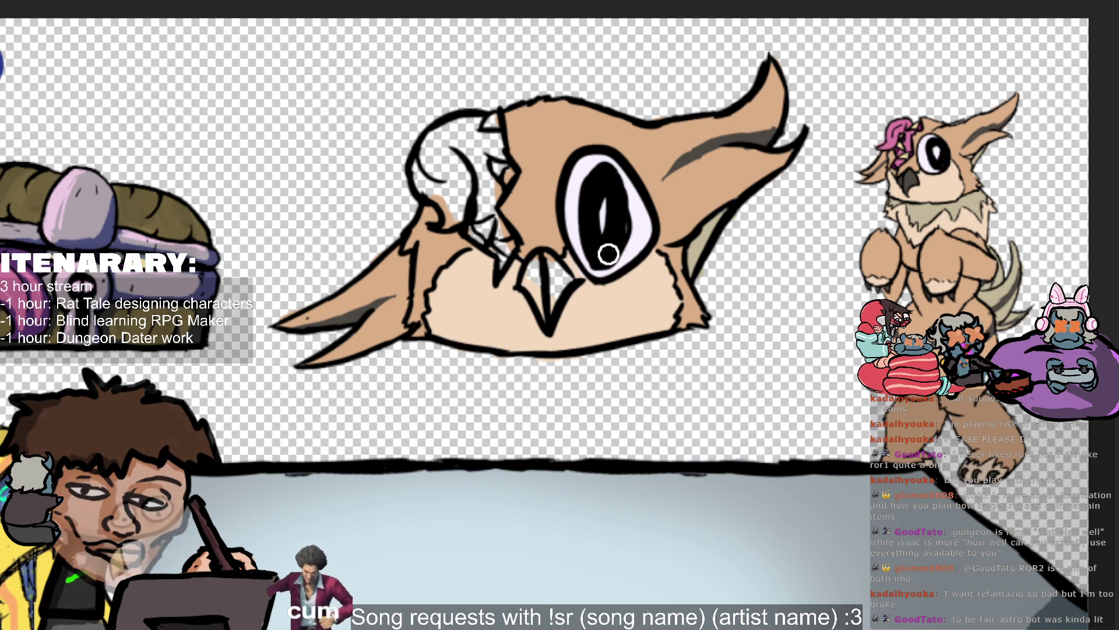
Sample a dark grey from the reference art for the beak, then switch to the character sketches document.
left_click(909, 175, "alt")
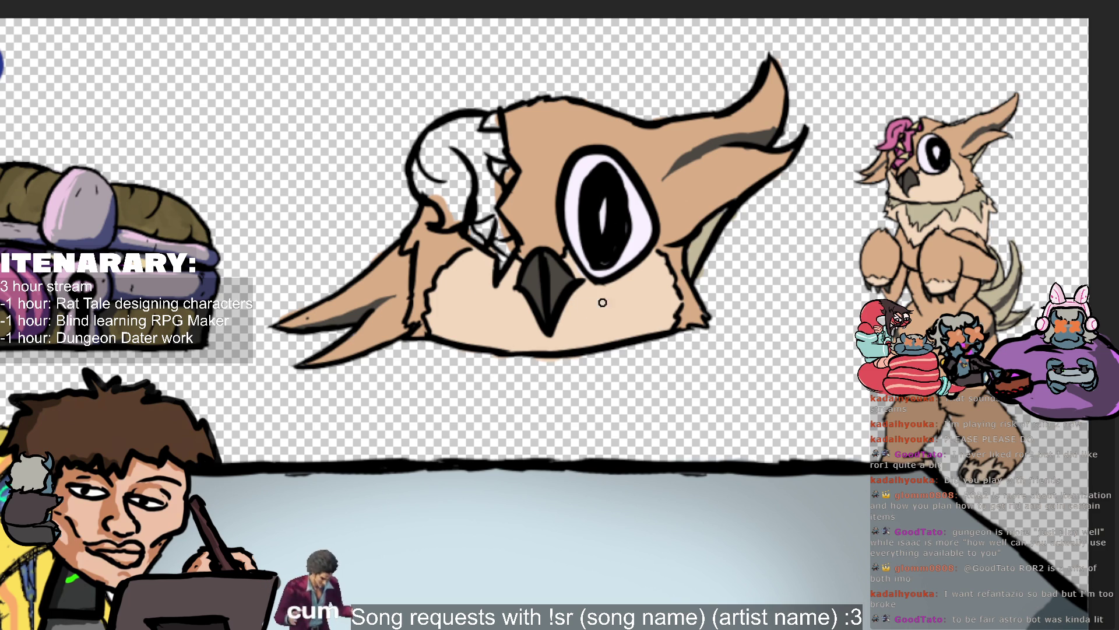
key("v")
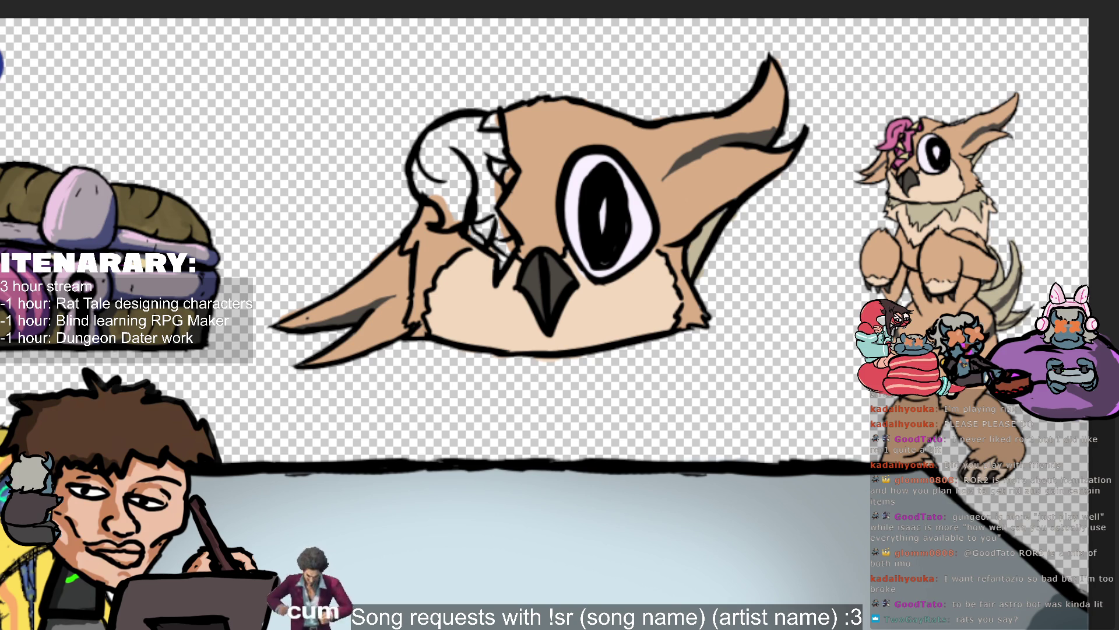
key("ctrl+Tab")
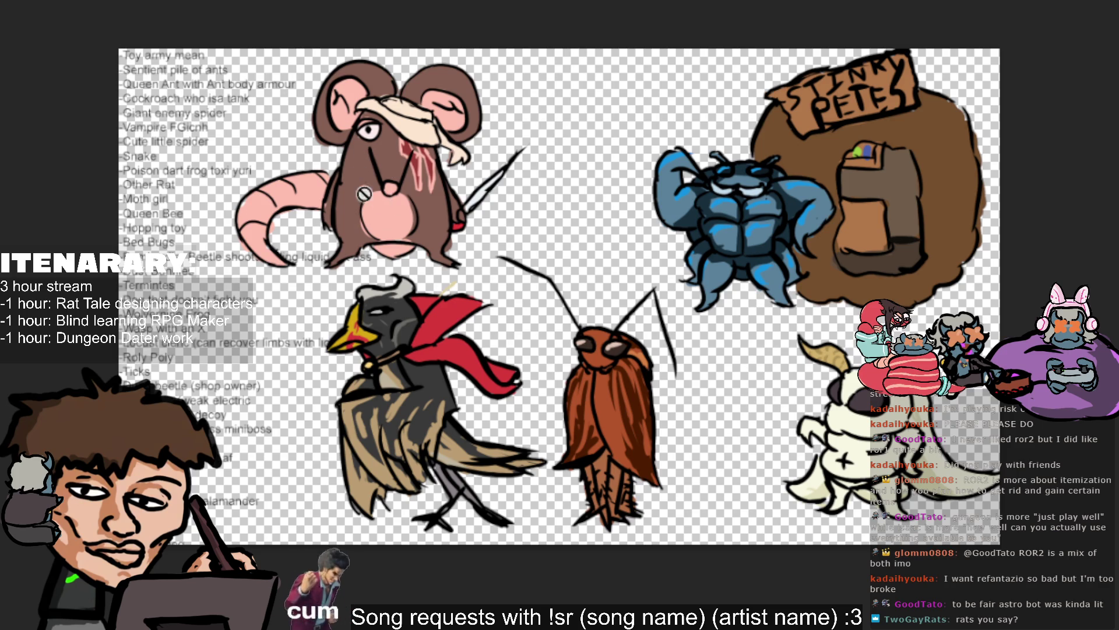
Scroll down through the rat, caped bird, cockroach and beetle sketches.
scroll(394, 155, "down", 1)
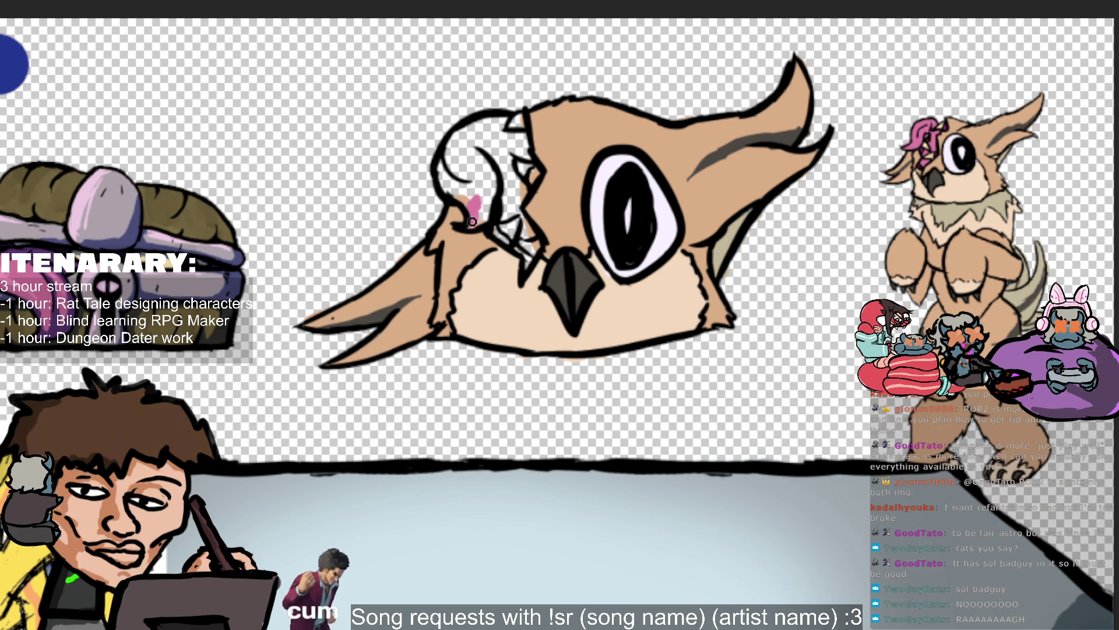
Brush pink over the owl's crest, then sample the cheek colour.
mouse_move(487, 203)
left_mouse_down()
mouse_move(482, 181)
mouse_move(449, 170)
mouse_move(506, 137)
left_mouse_up()
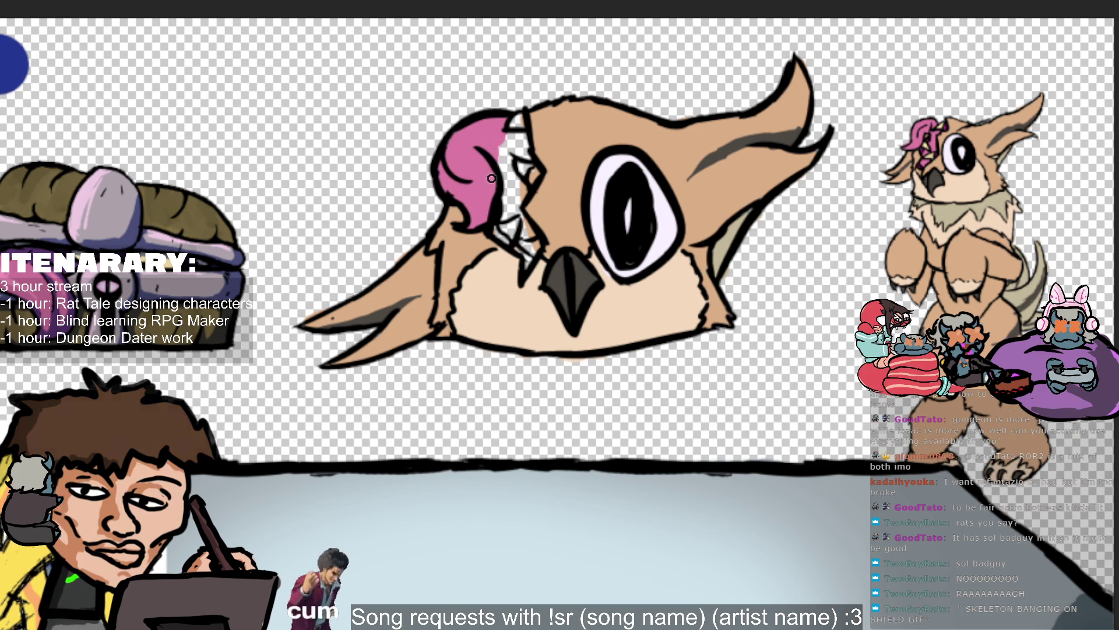
mouse_move(490, 174)
left_mouse_down()
mouse_move(521, 218)
mouse_move(522, 190)
left_mouse_up()
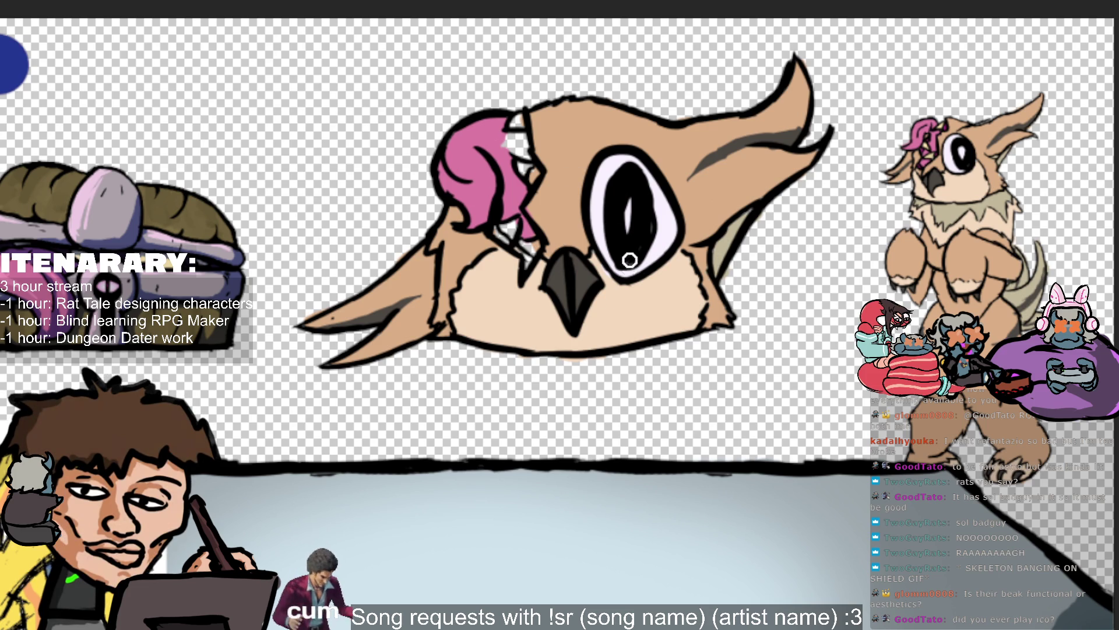
left_click(635, 297)
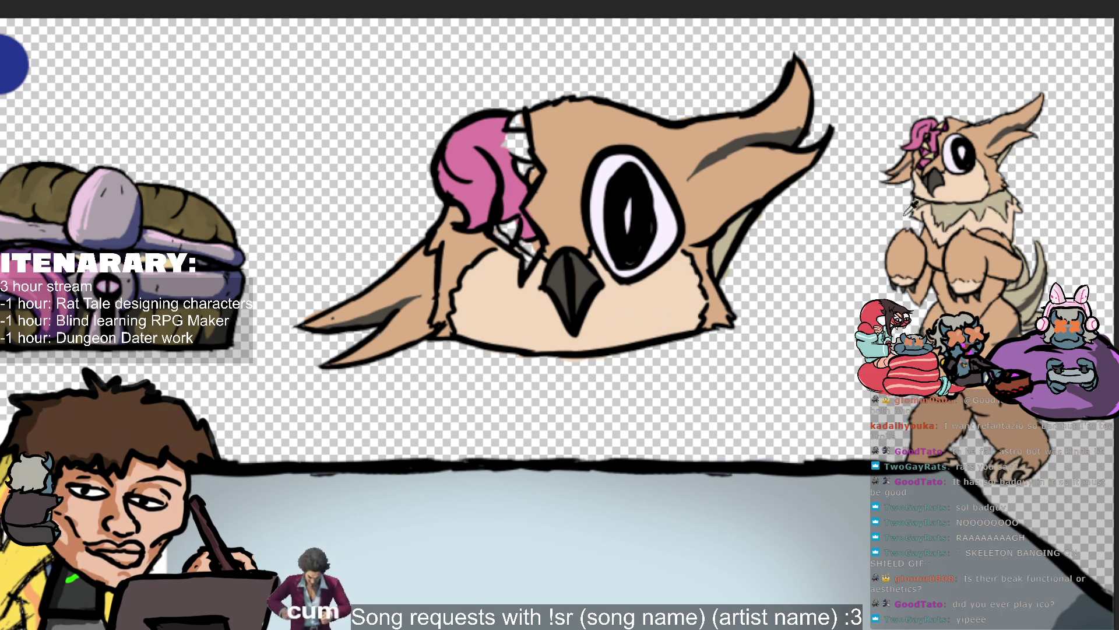
Zoom in, sample the beige skin colour, and paint beige skin beside the owl's eye.
scroll(942, 222, "up", 1)
scroll(985, 137, "up", 1)
scroll(980, 121, "down", 1)
scroll(968, 137, "up", 1)
scroll(956, 149, "up", 1)
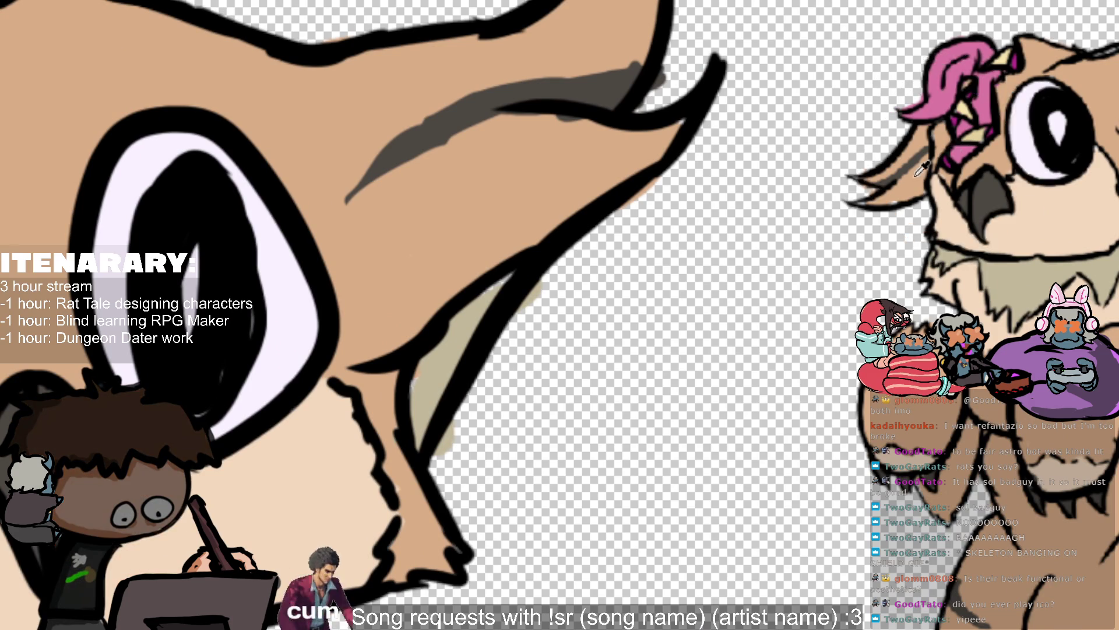
scroll(256, 338, "down", 2)
scroll(252, 332, "down", 1)
scroll(264, 366, "up", 1)
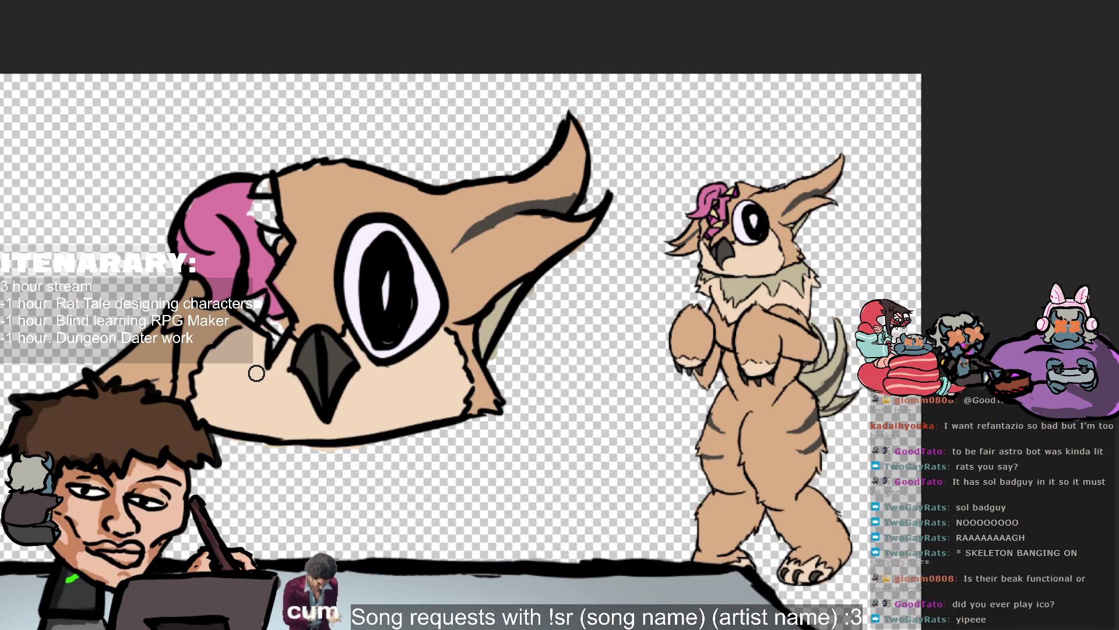
left_click(266, 337)
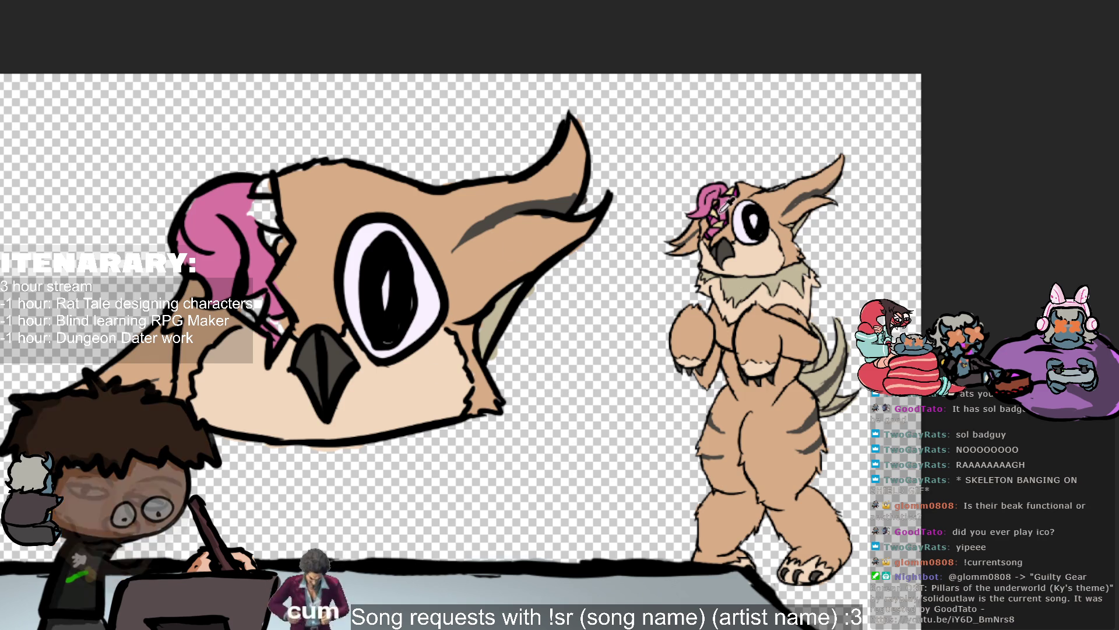
left_click_drag(712, 220, 712, 213)
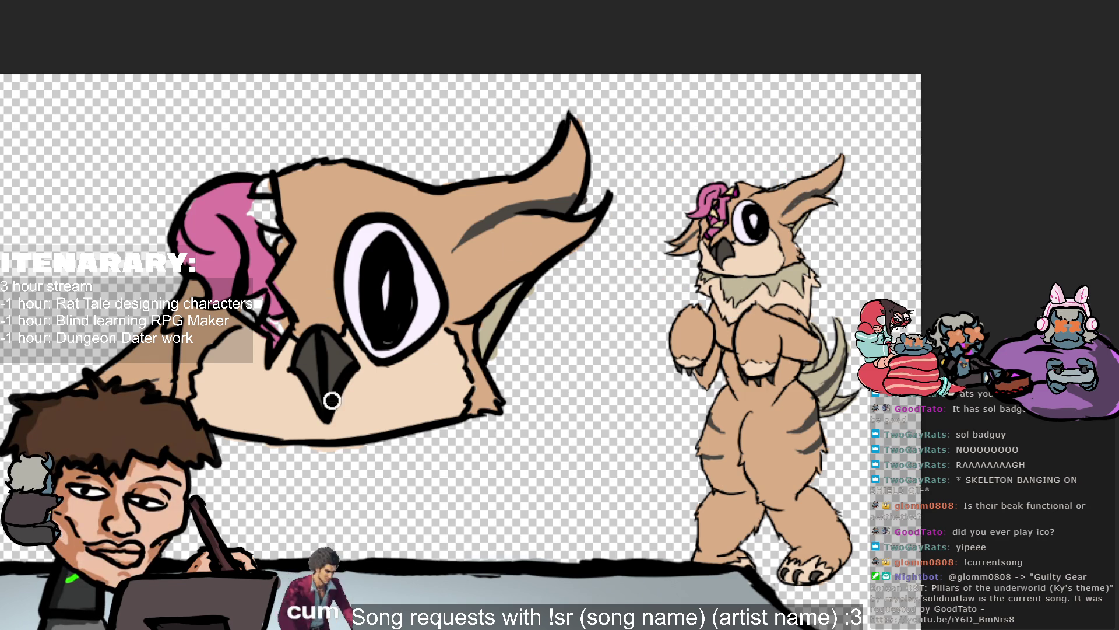
left_click(282, 327)
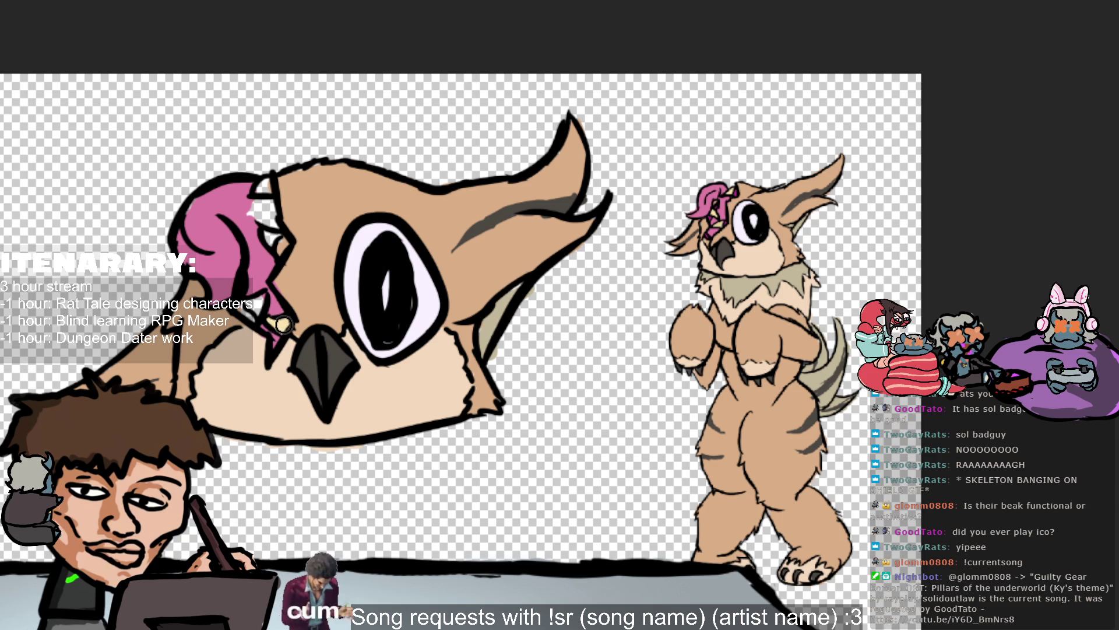
left_click_drag(268, 239, 280, 239)
left_click(251, 262, "alt")
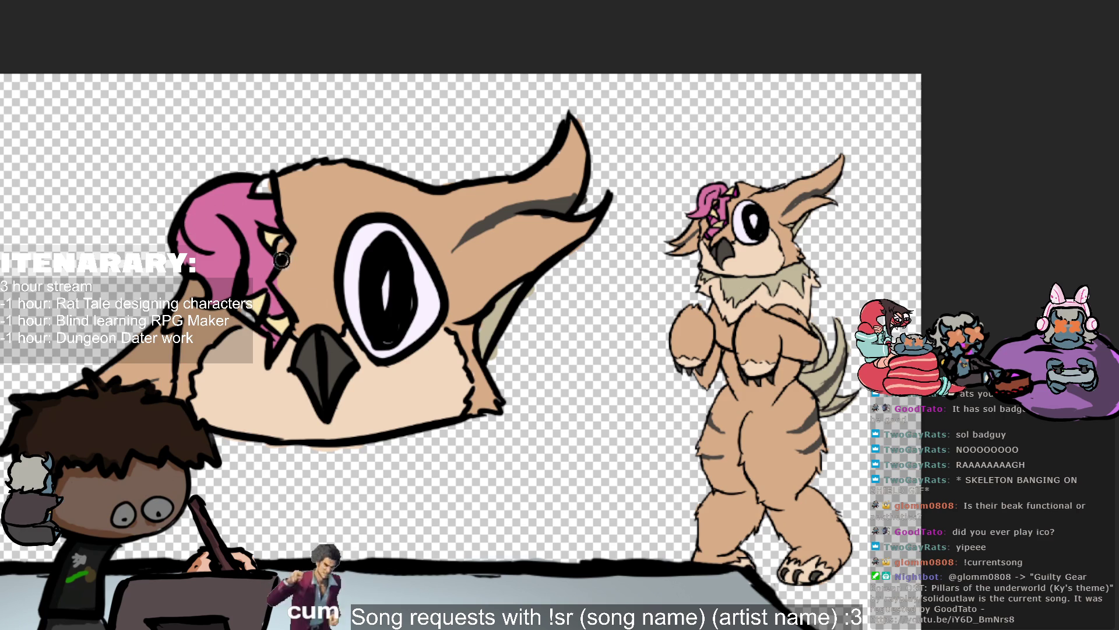
Sample the pink crest colour and a colour from the reference creature's head.
left_click(274, 234, "ctrl")
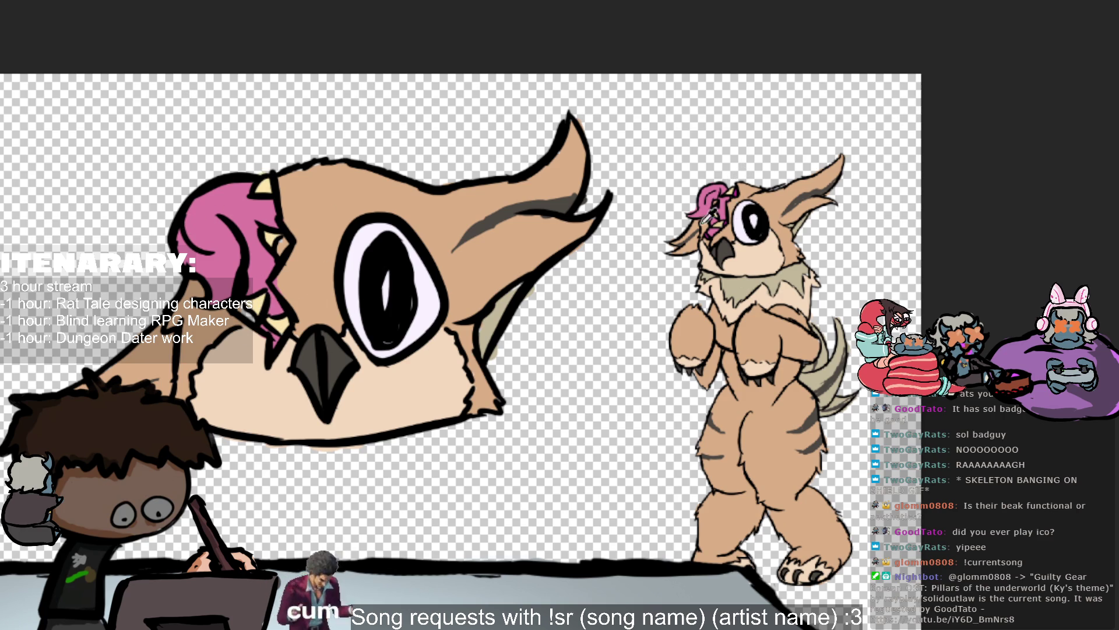
scroll(642, 207, "up", 3)
left_click(868, 185, "ctrl")
scroll(647, 326, "down", 1)
scroll(647, 326, "down", 2)
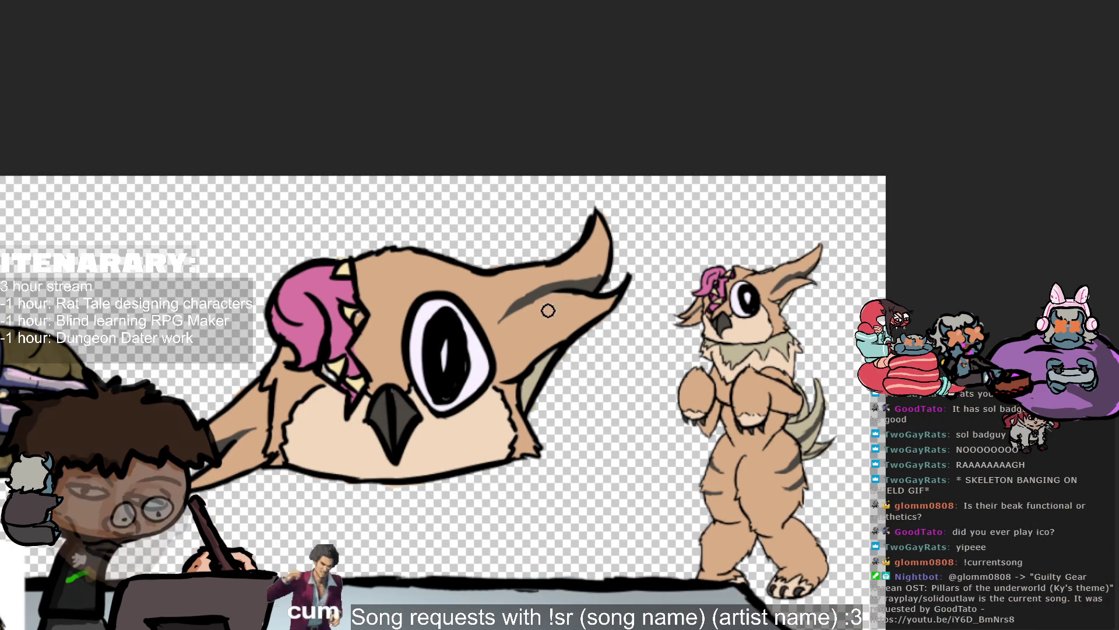
Bring the whole owl head into view and sample the tan skin colour.
scroll(413, 468, "up", 2)
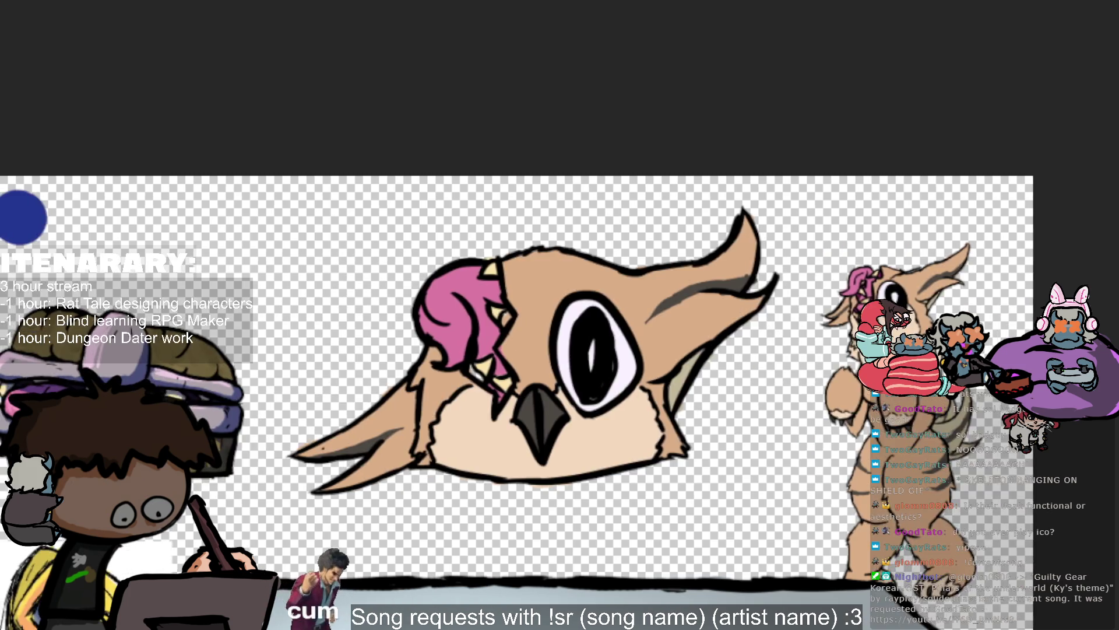
scroll(414, 468, "up", 1)
left_click_drag(428, 533, 414, 469)
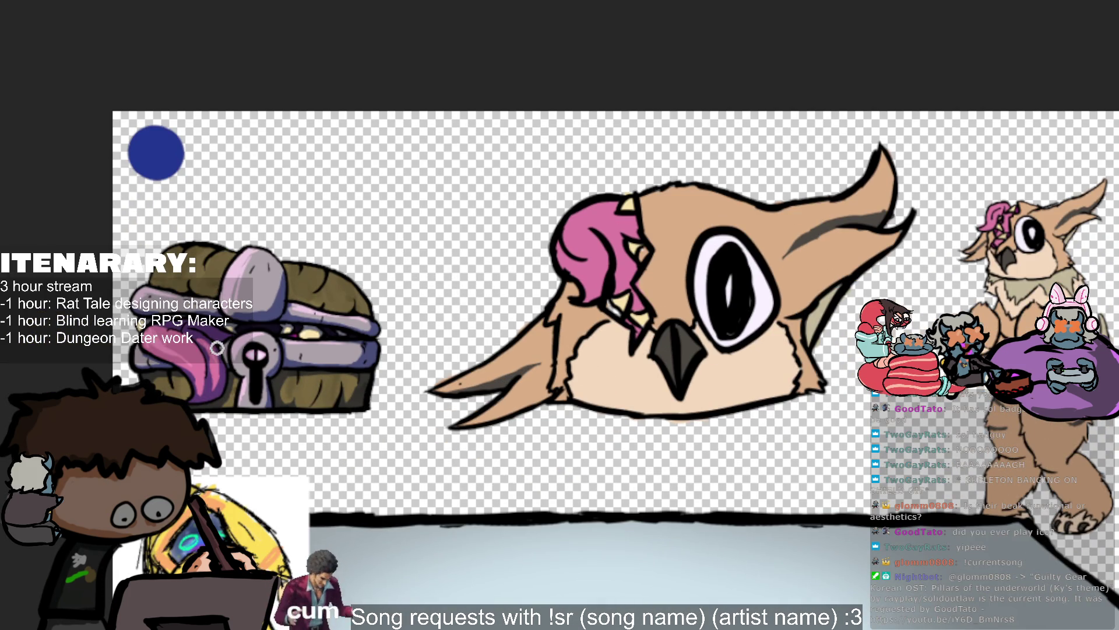
scroll(212, 346, "up", 1)
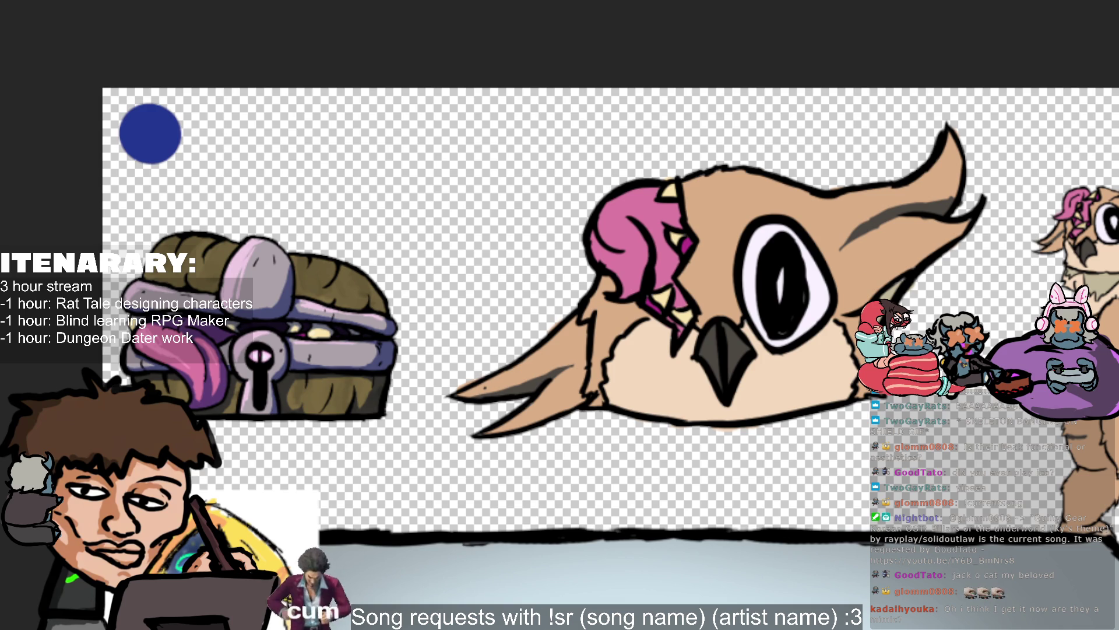
scroll(559, 291, "right", 5)
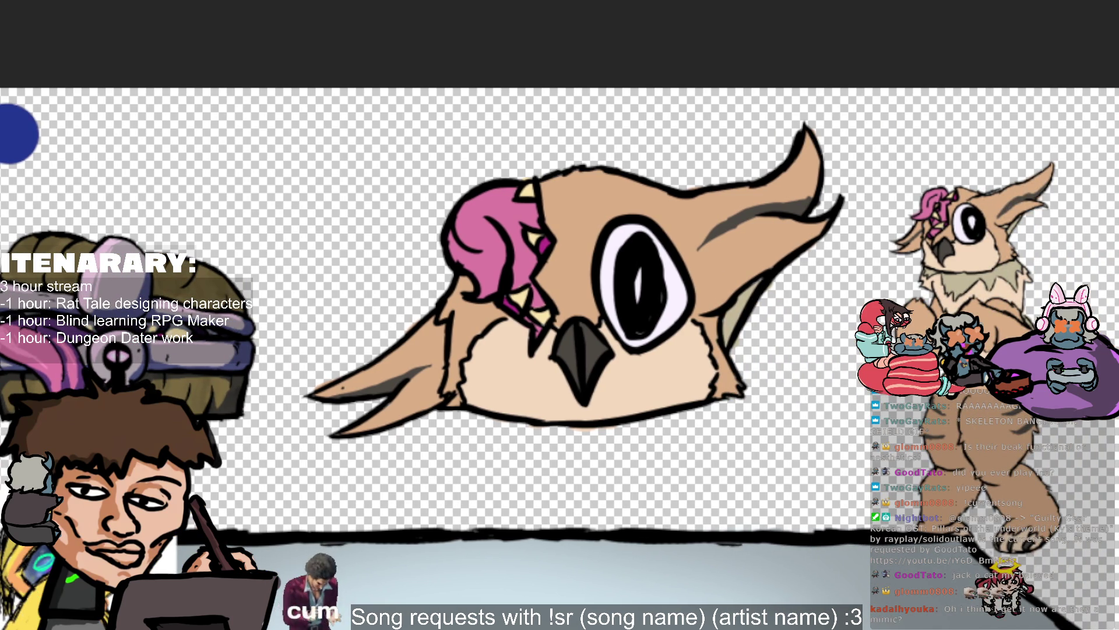
scroll(824, 365, "left", 3)
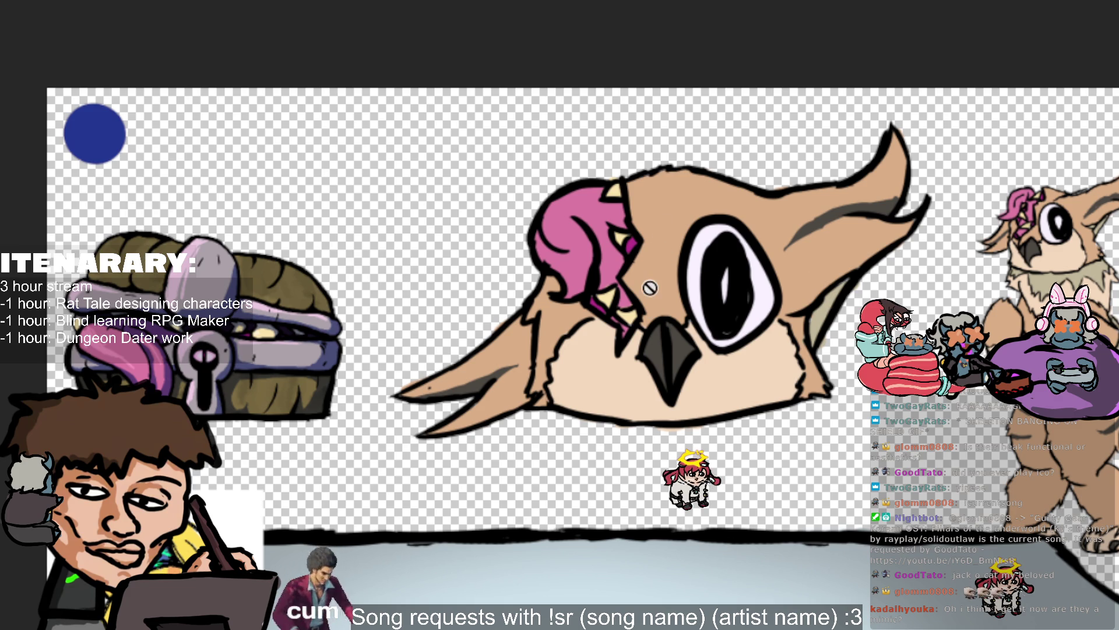
scroll(560, 267, "right", 2)
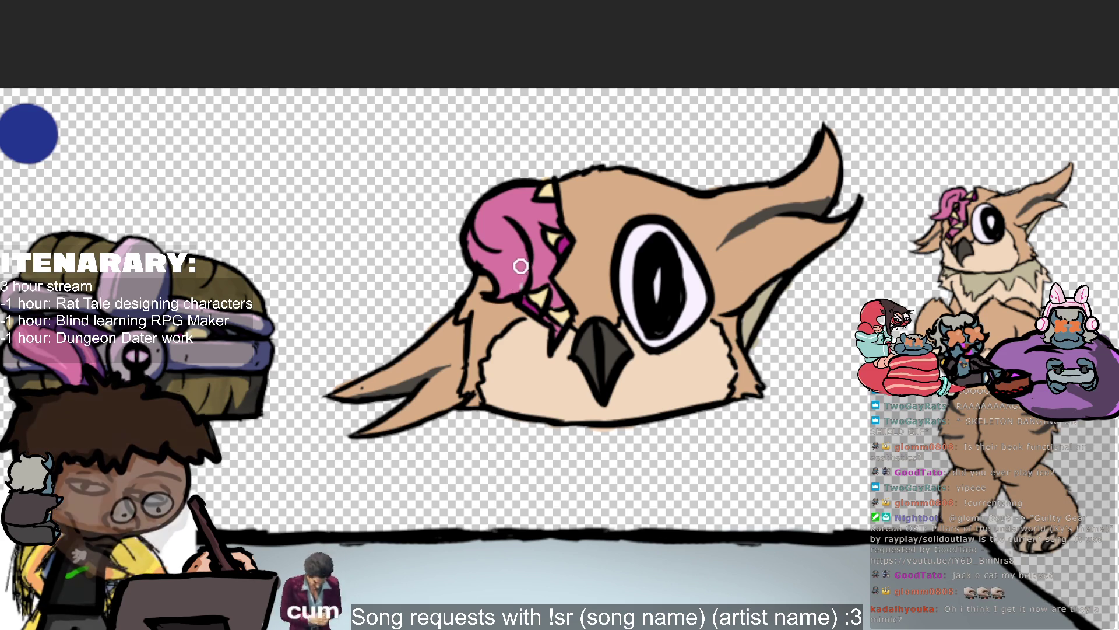
left_click(537, 252, "alt")
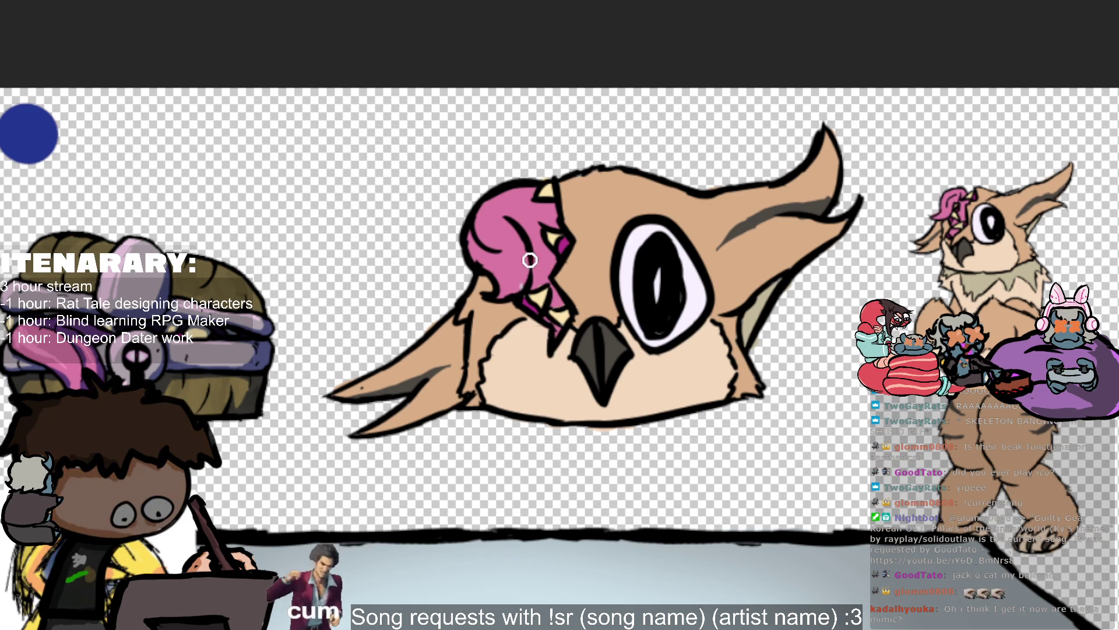
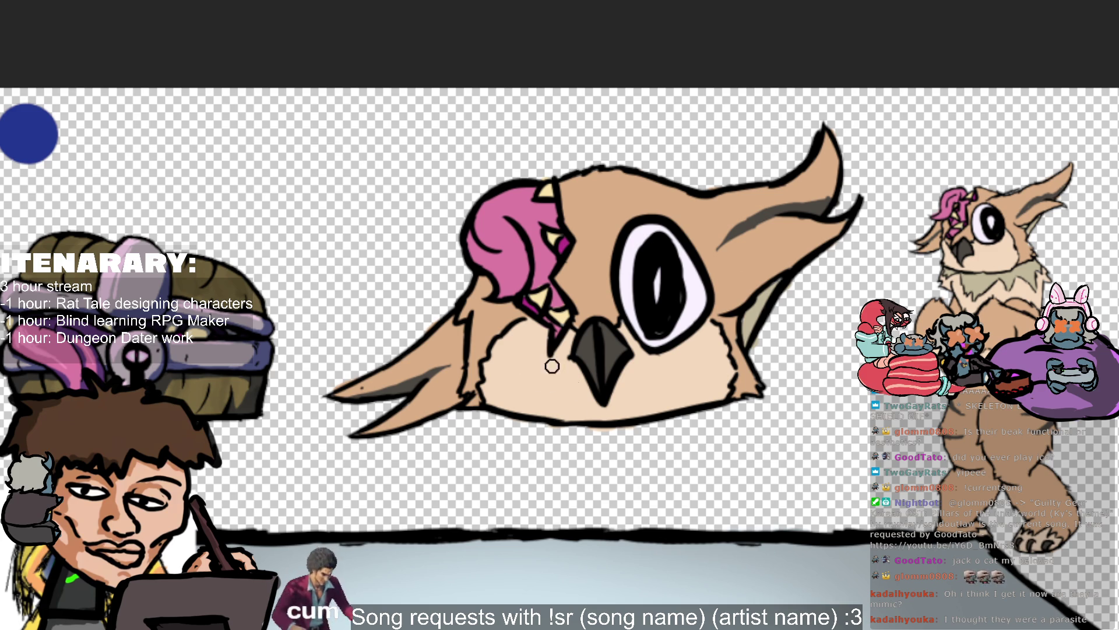
Drag the owl-like bird head up and a little to the right on the canvas.
key("v")
key("b")
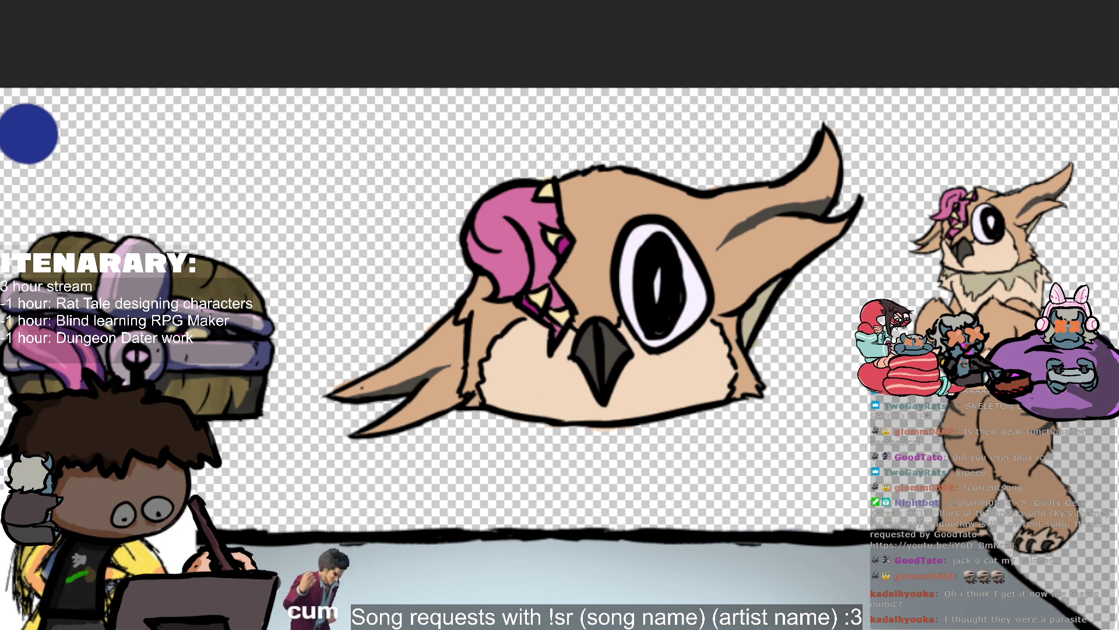
left_click_drag(423, 68, 442, 405)
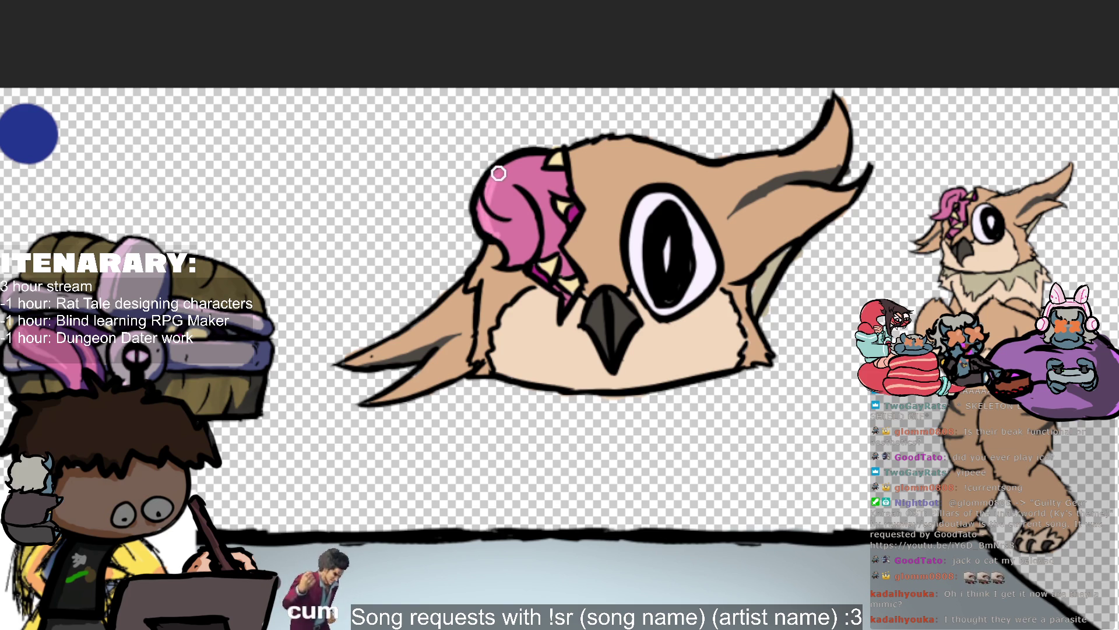
Paint light pink highlights on the crest and its top, then purple-grey shading along the lower jaw.
left_click_drag(499, 179, 517, 240)
left_click_drag(500, 176, 517, 161)
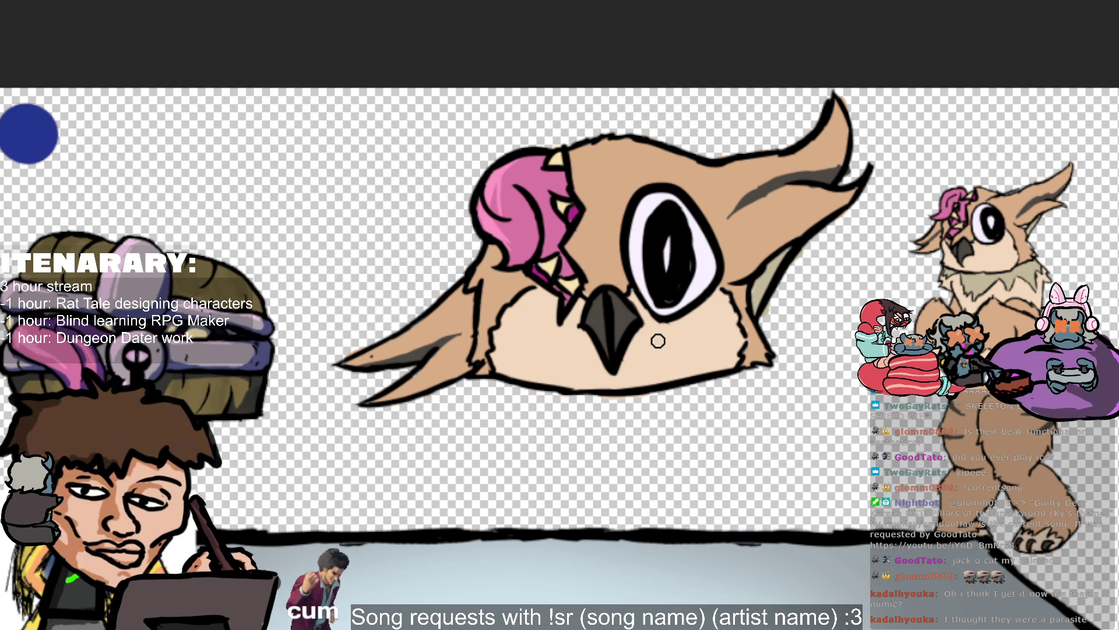
mouse_move(664, 378)
left_mouse_down()
mouse_move(766, 344)
mouse_move(732, 330)
mouse_move(724, 357)
mouse_move(739, 290)
mouse_move(769, 281)
mouse_move(770, 320)
left_mouse_up()
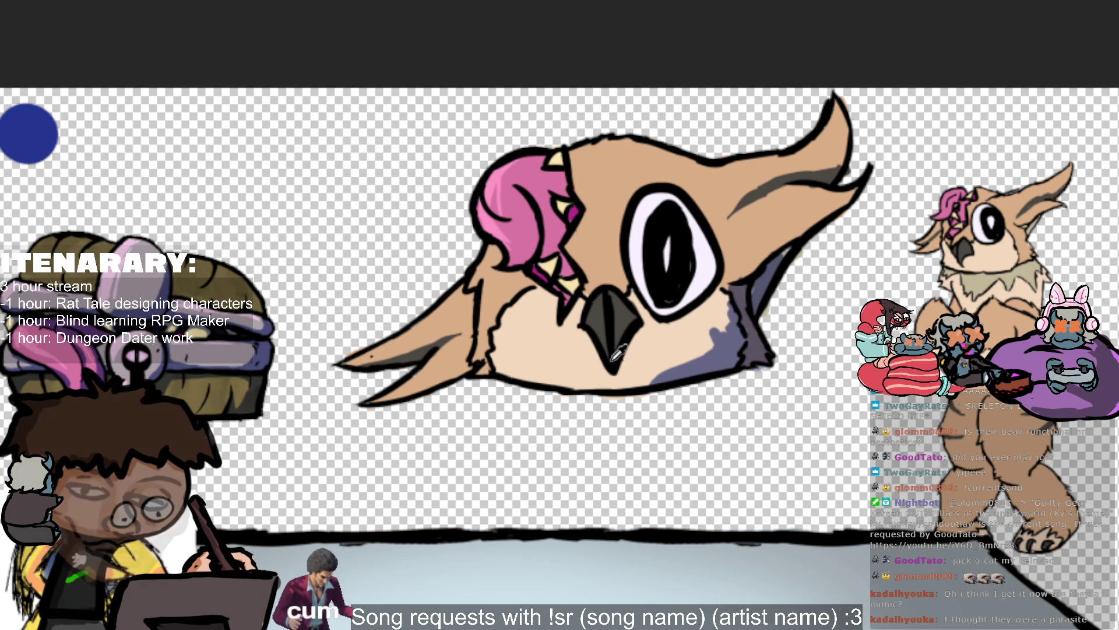
Eyedrop the purple-grey cheek colour, then shade along the cheek edge and inside the large eye.
scroll(763, 303, "up", 3)
left_click(857, 105)
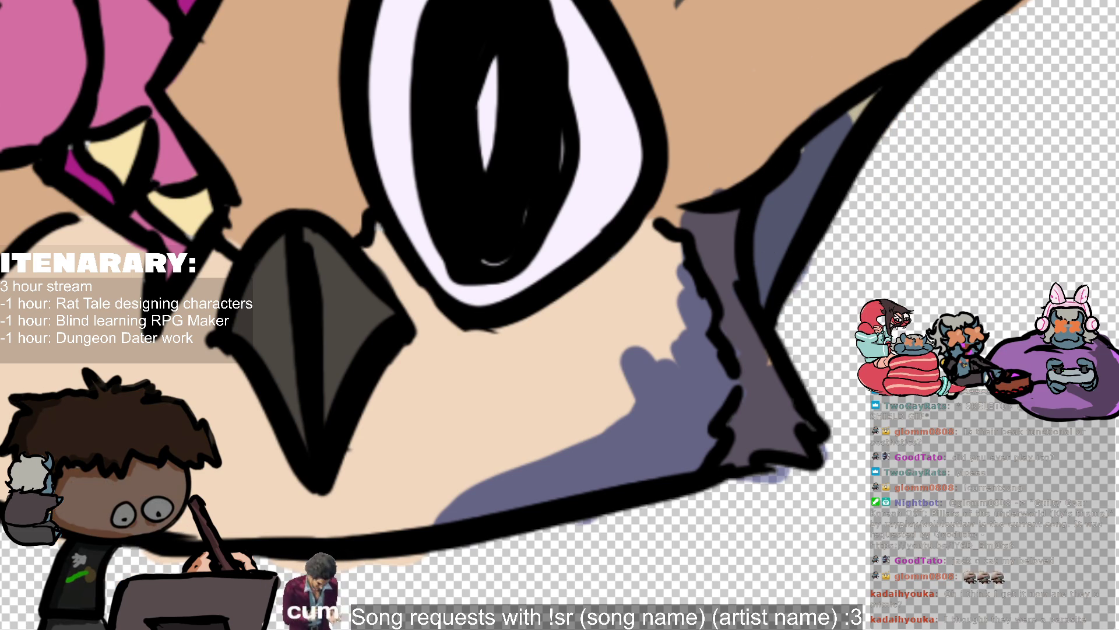
scroll(638, 343, "down", 5)
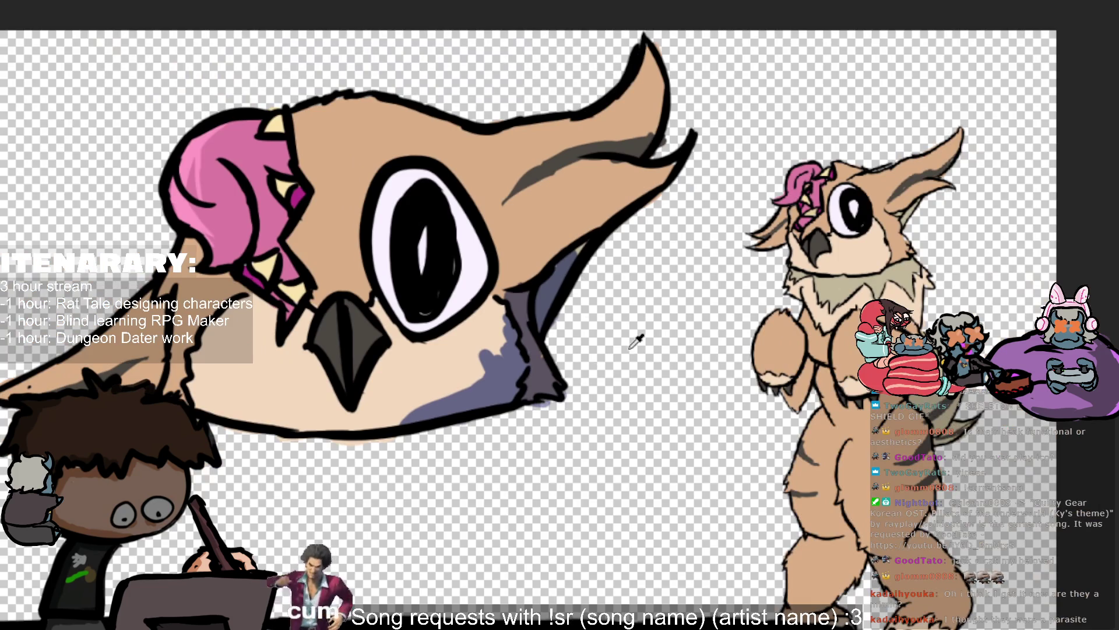
scroll(525, 443, "down", 2)
scroll(446, 507, "left", 5)
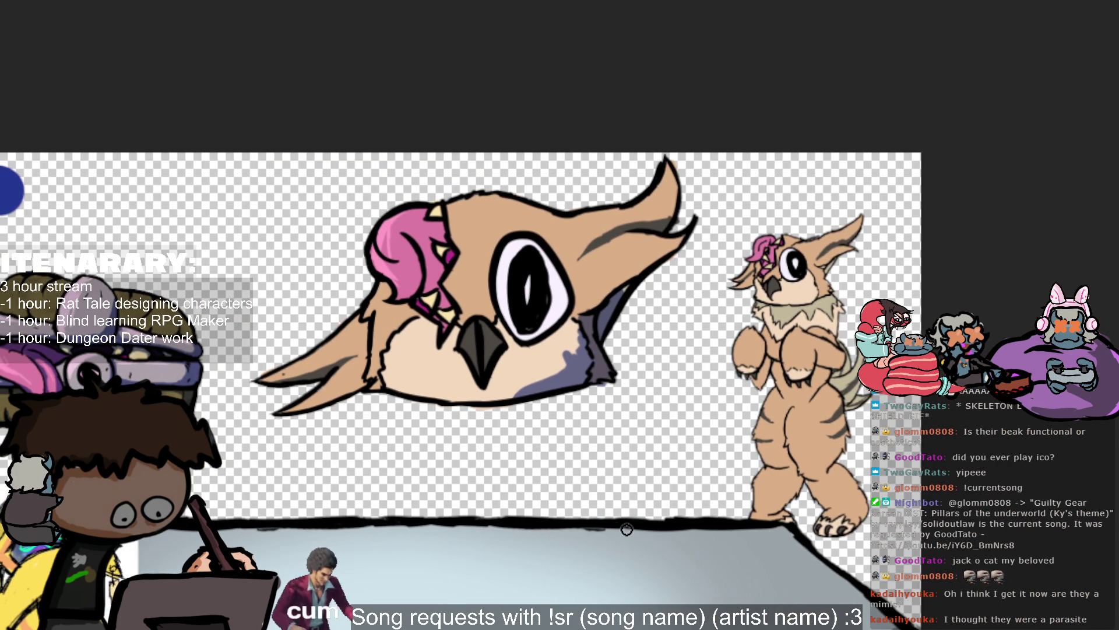
scroll(583, 521, "up", 2)
scroll(583, 521, "down", 1)
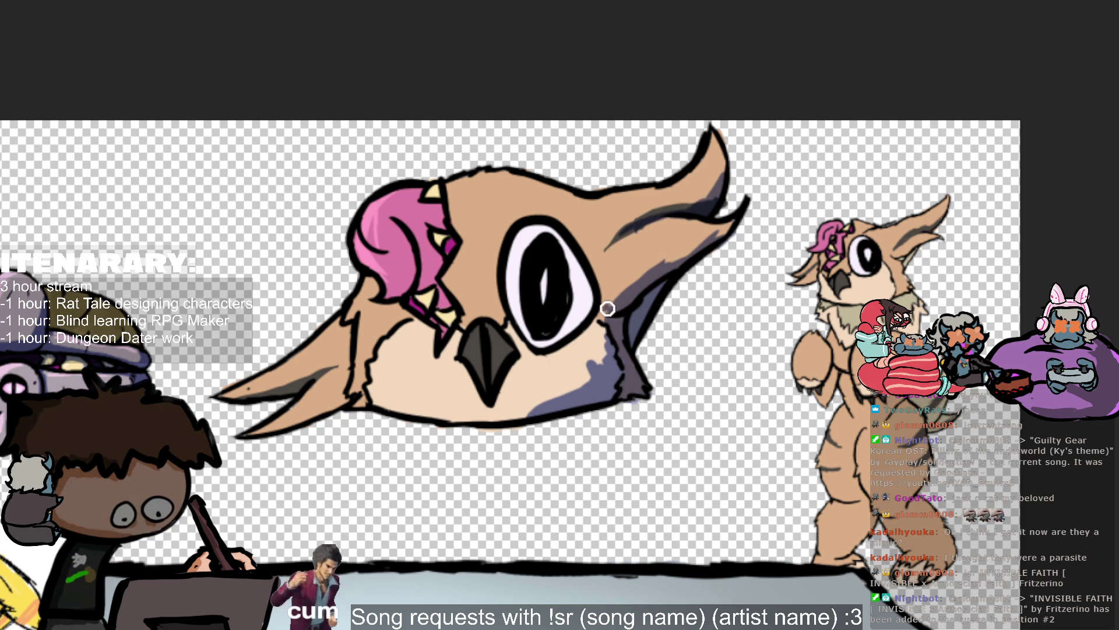
left_click_drag(602, 297, 627, 217)
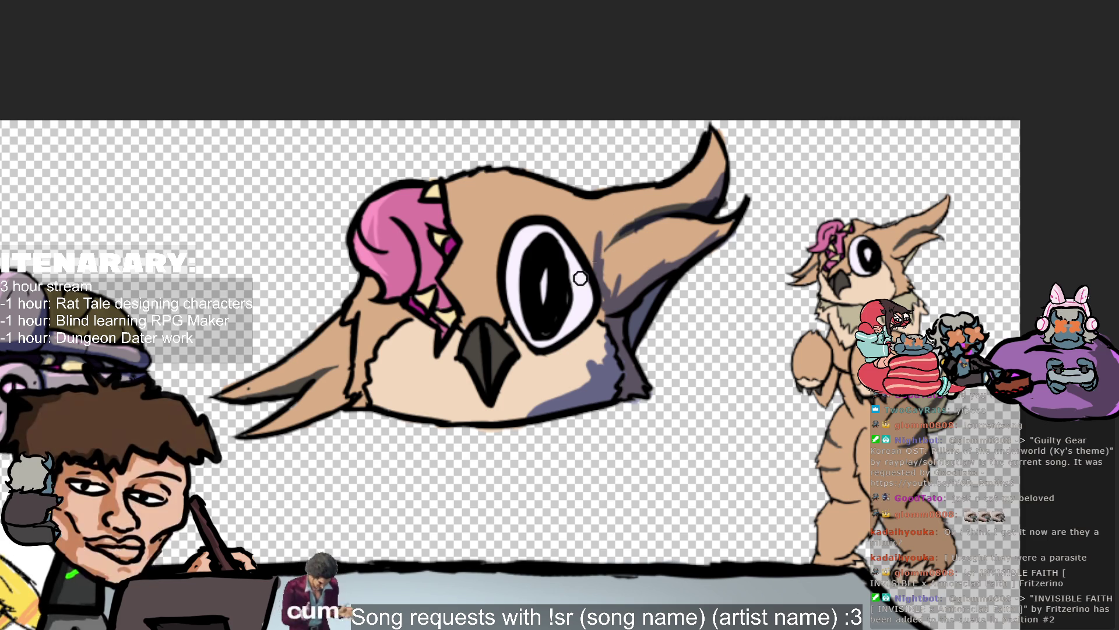
mouse_move(562, 332)
left_mouse_down()
mouse_move(518, 241)
mouse_move(547, 235)
left_mouse_up()
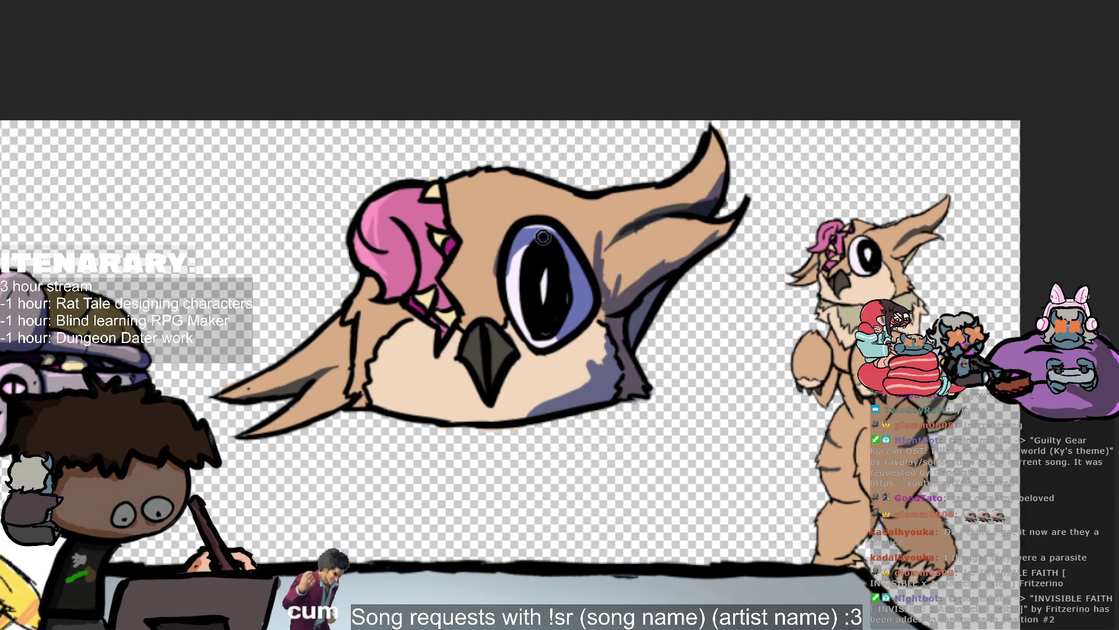